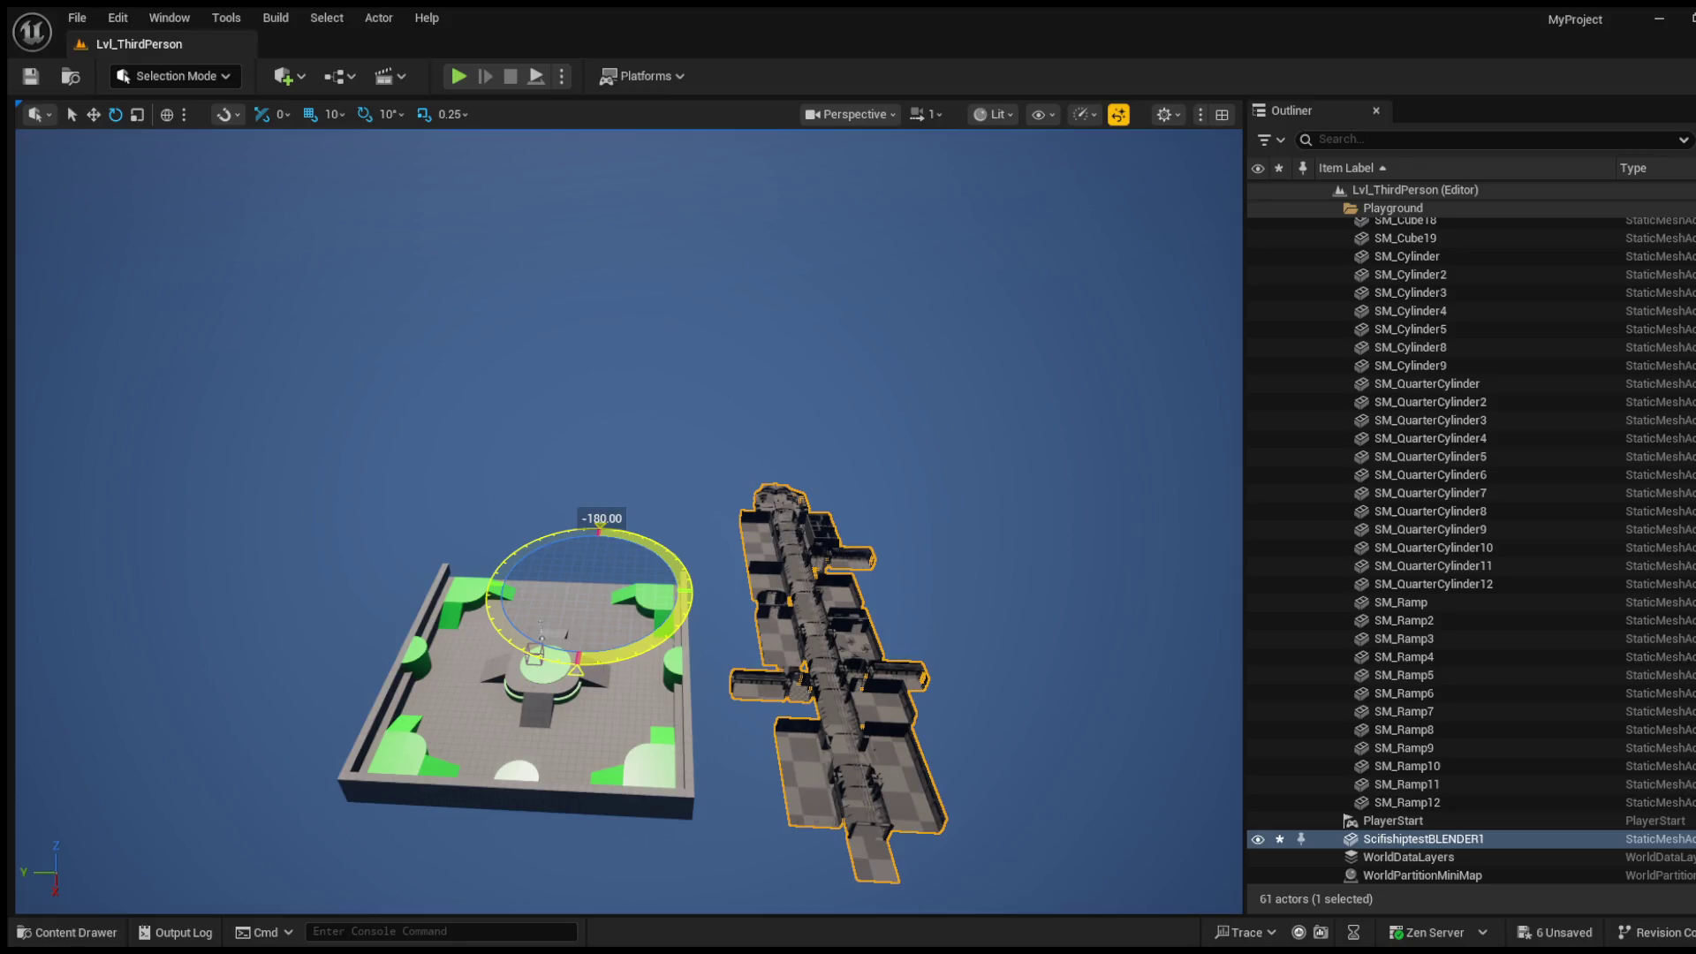
Step: Complete the ship's 180° turn, then try a move to the playground's top edge and undo it
left_click_drag(600, 528, 653, 587)
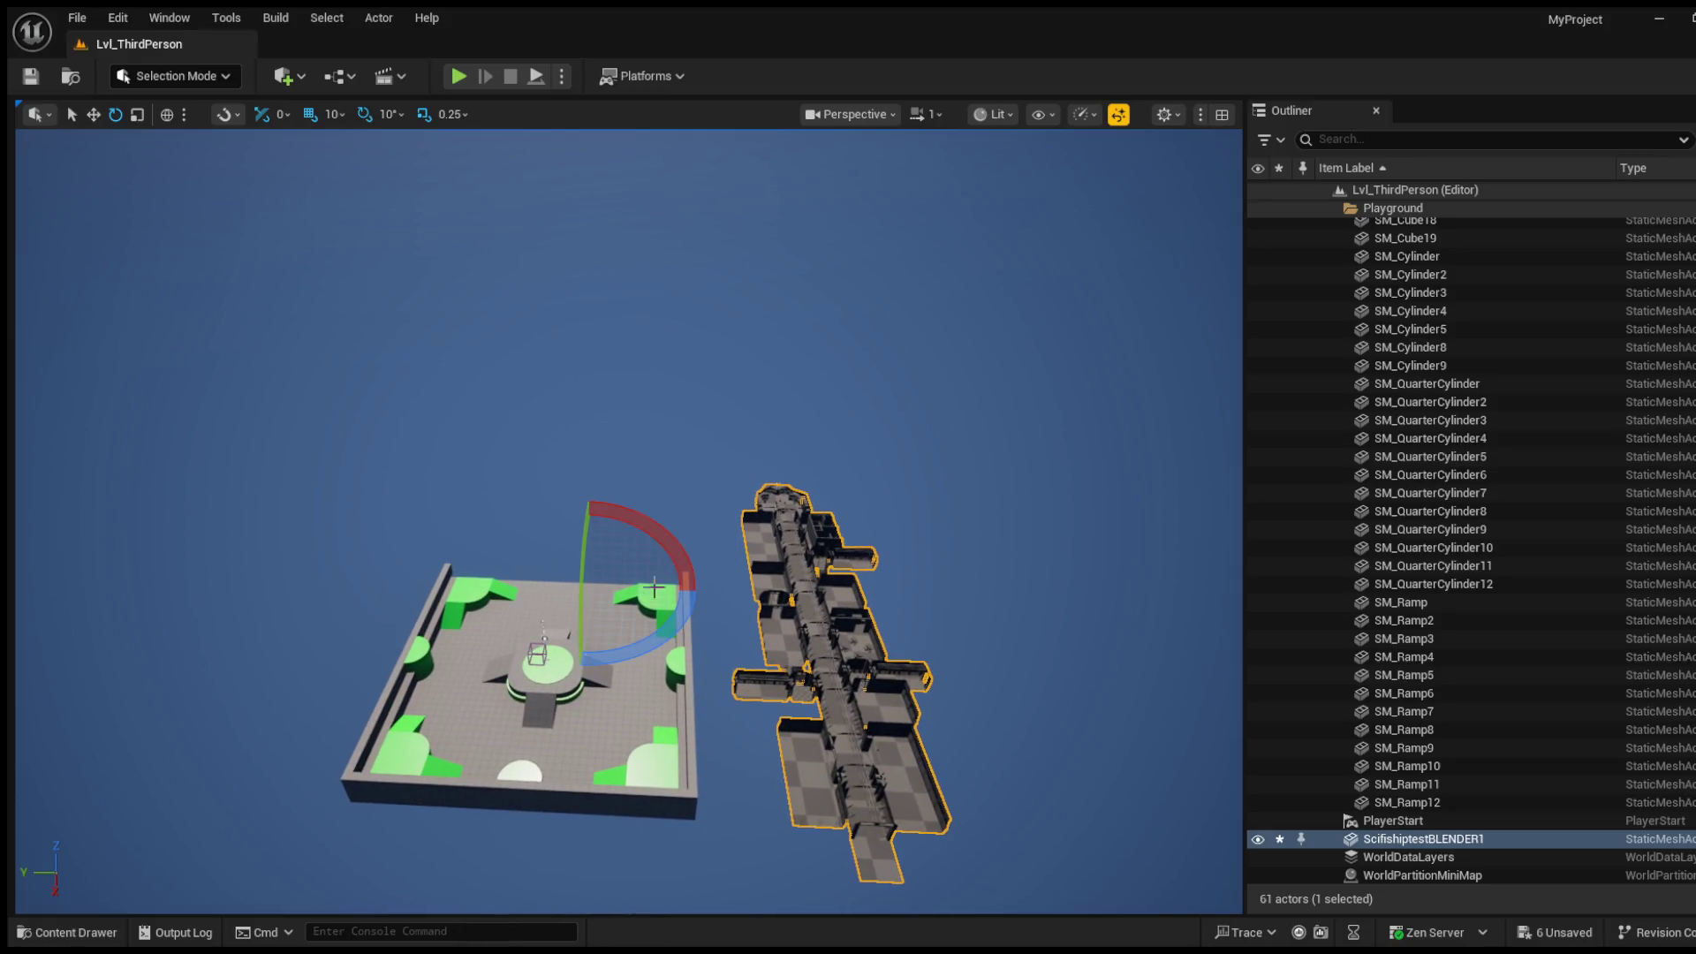
left_click(93, 114)
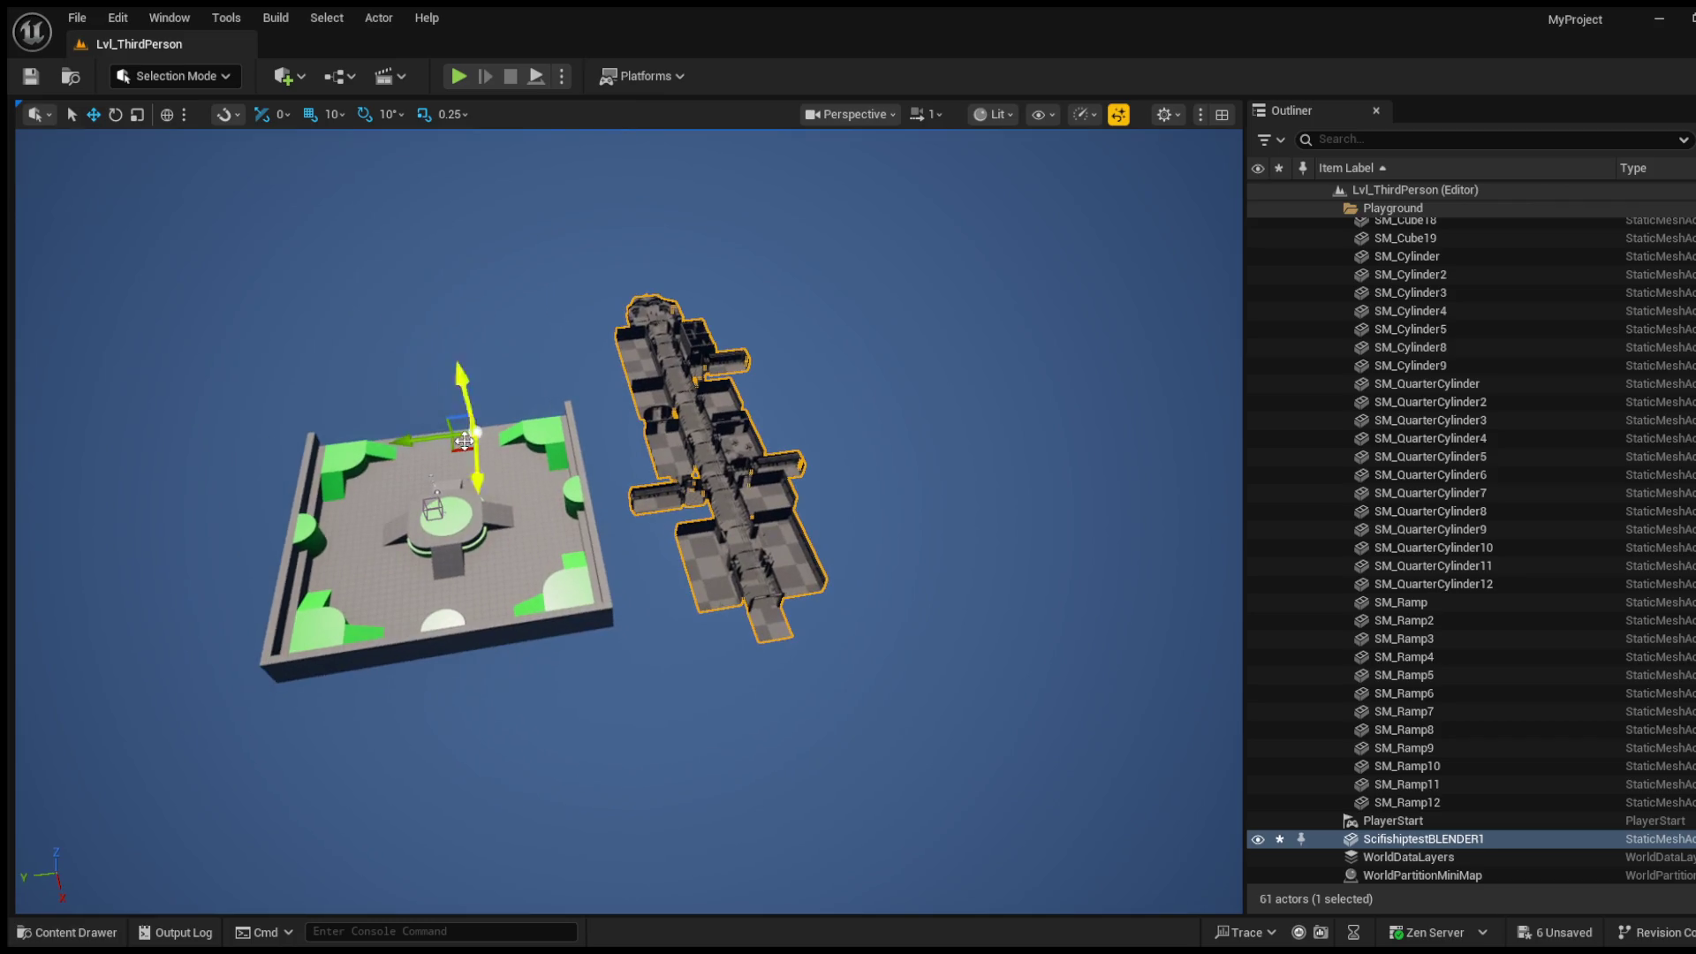
mouse_move(464, 441)
left_mouse_down()
mouse_move(450, 477)
mouse_move(544, 426)
mouse_move(652, 409)
left_mouse_up()
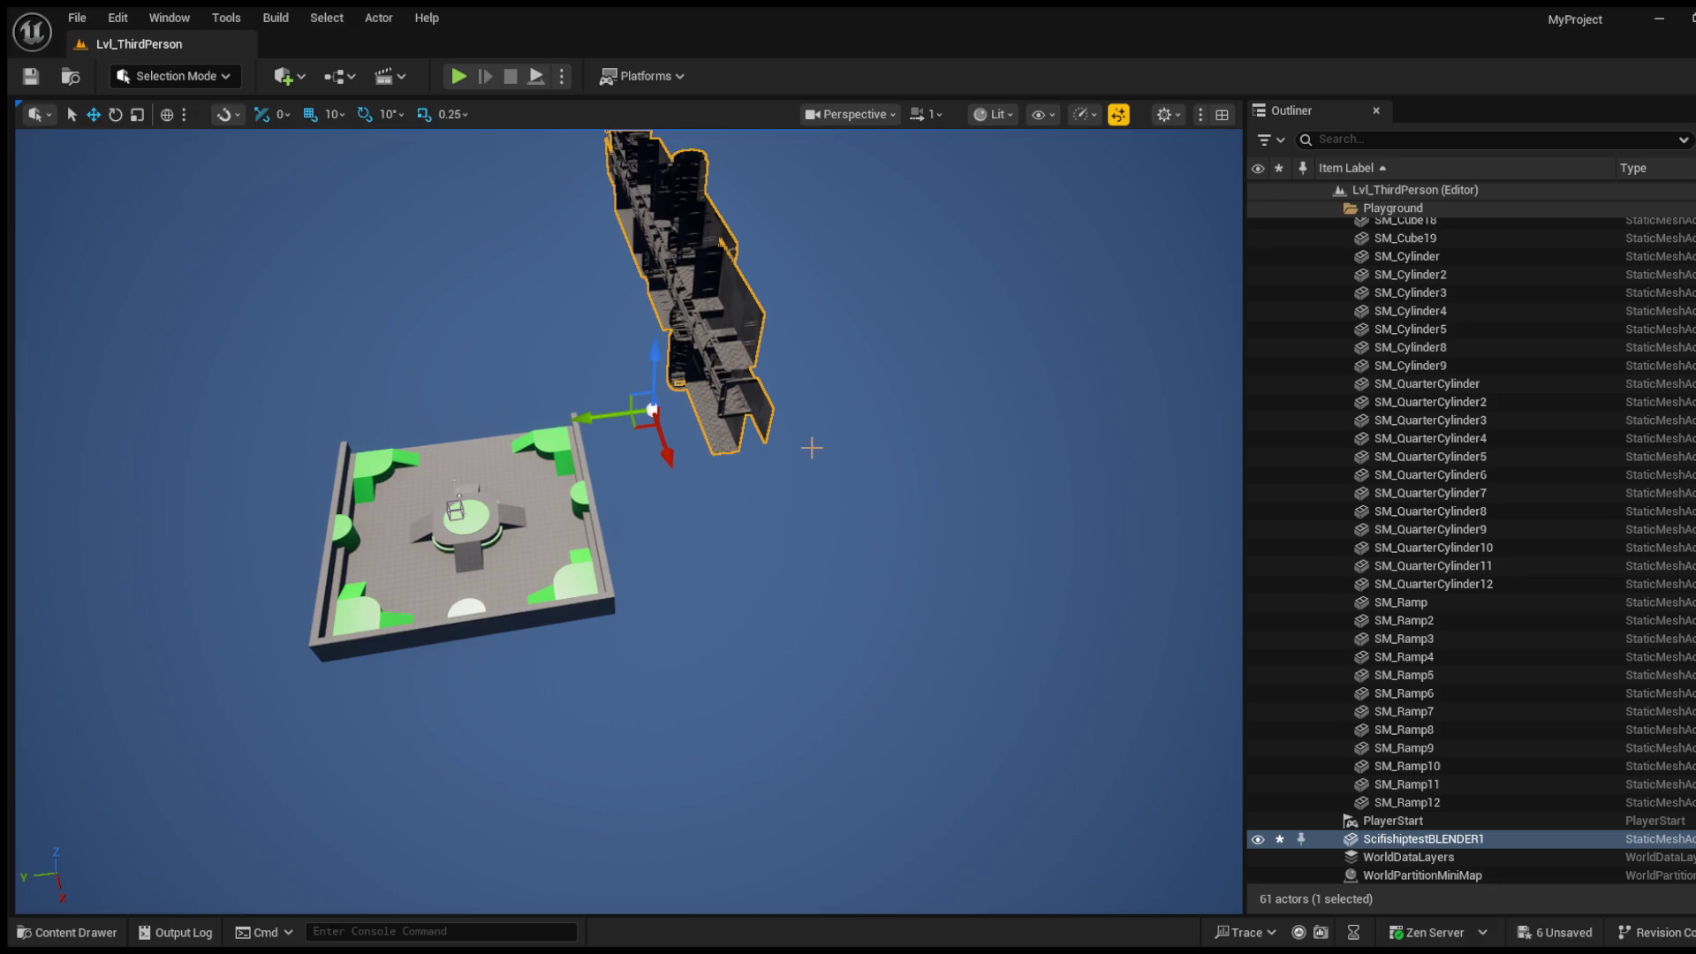
key("ctrl+z")
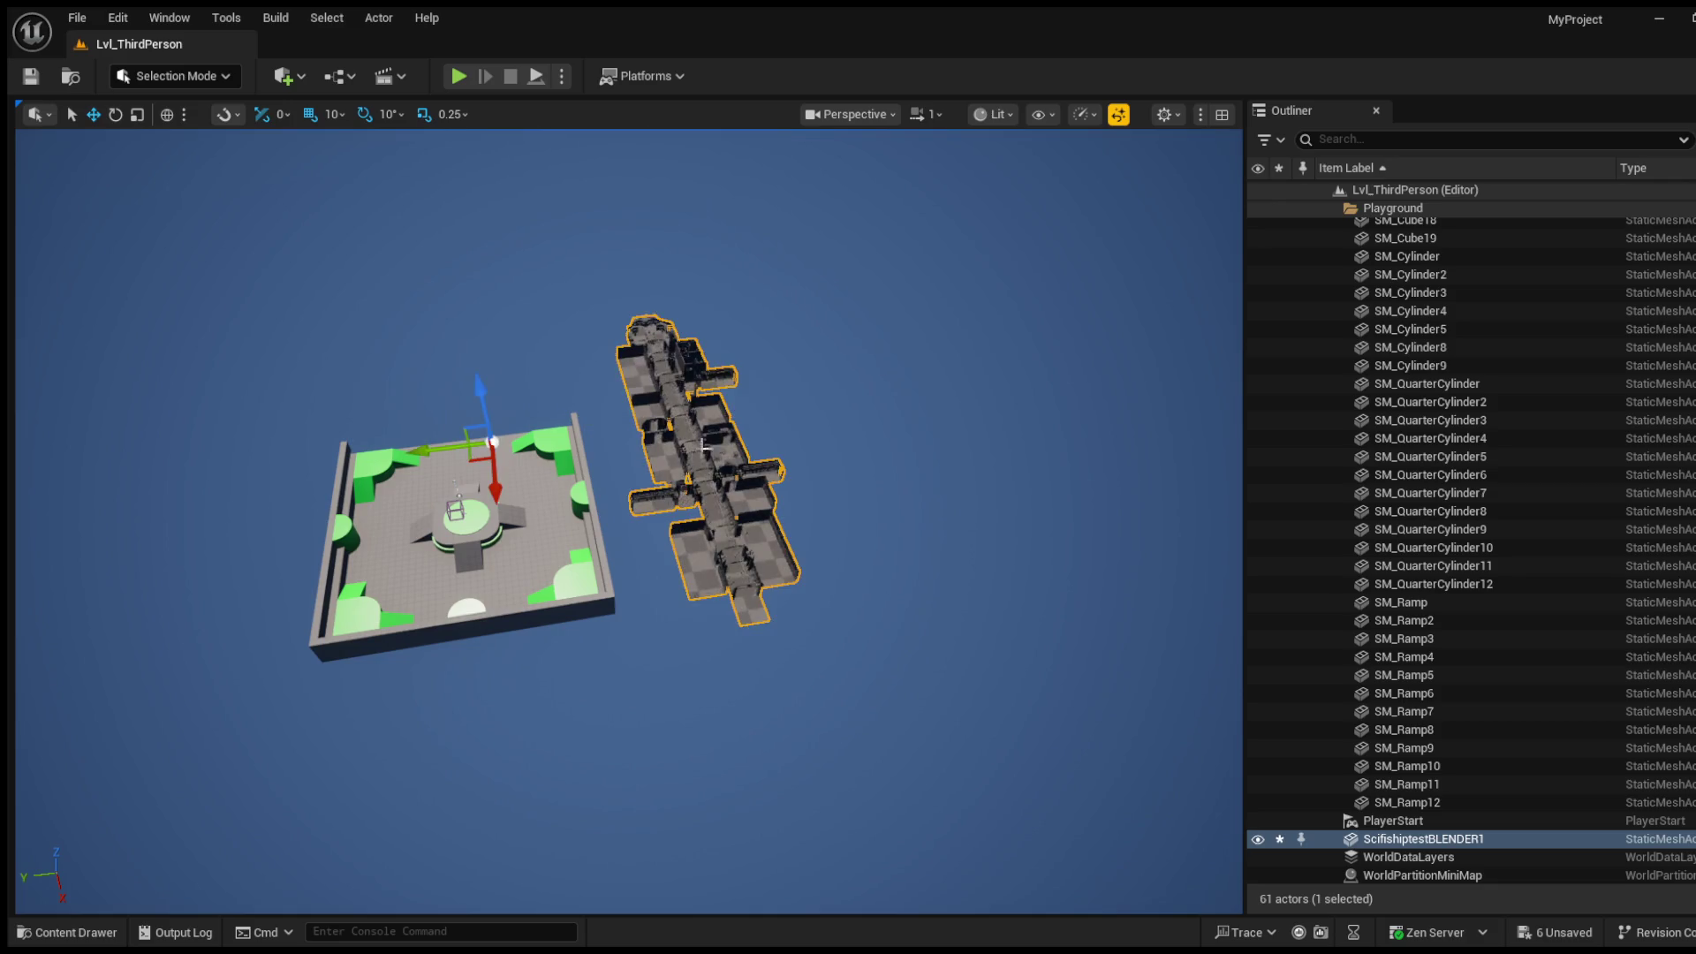
Step: Raise the ship and shift it past the playground's far edge, nudging it up and left
scroll(473, 468, "up", 4)
left_click_drag(473, 468, 472, 358)
mouse_move(393, 319)
left_mouse_down()
mouse_move(250, 371)
mouse_move(278, 289)
left_mouse_up()
scroll(618, 521, "up", 5)
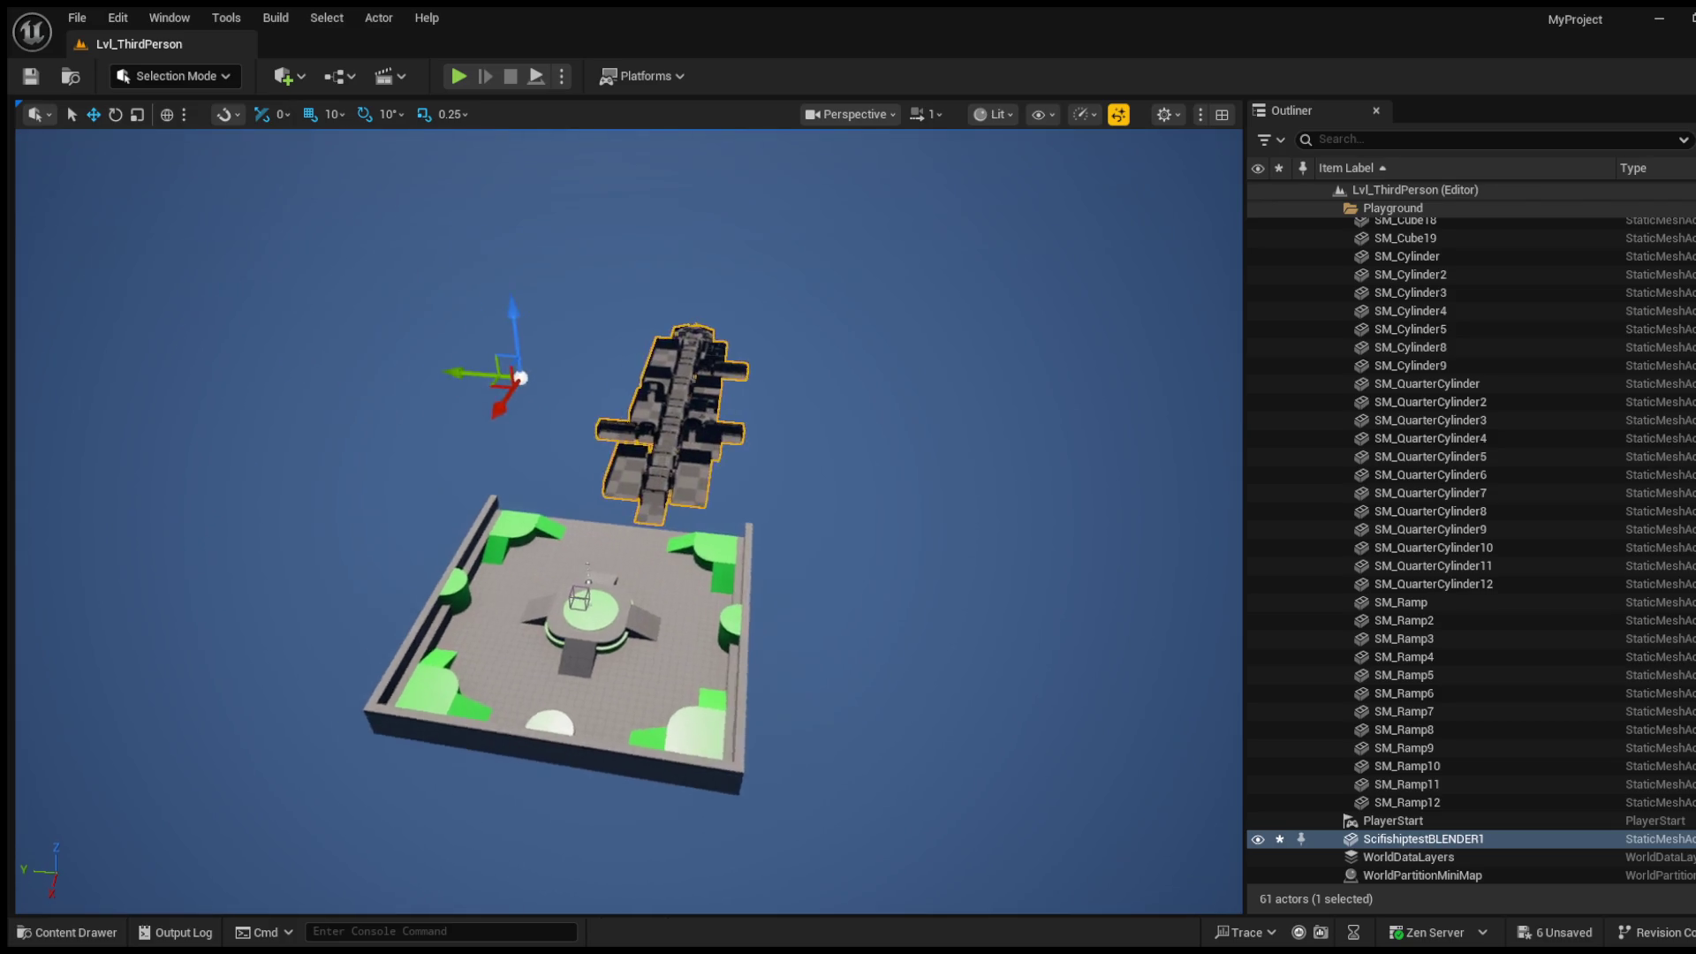
mouse_move(618, 521)
left_mouse_down()
mouse_move(503, 530)
mouse_move(467, 458)
mouse_move(466, 546)
mouse_move(477, 512)
left_mouse_up()
left_click_drag(528, 603, 464, 566)
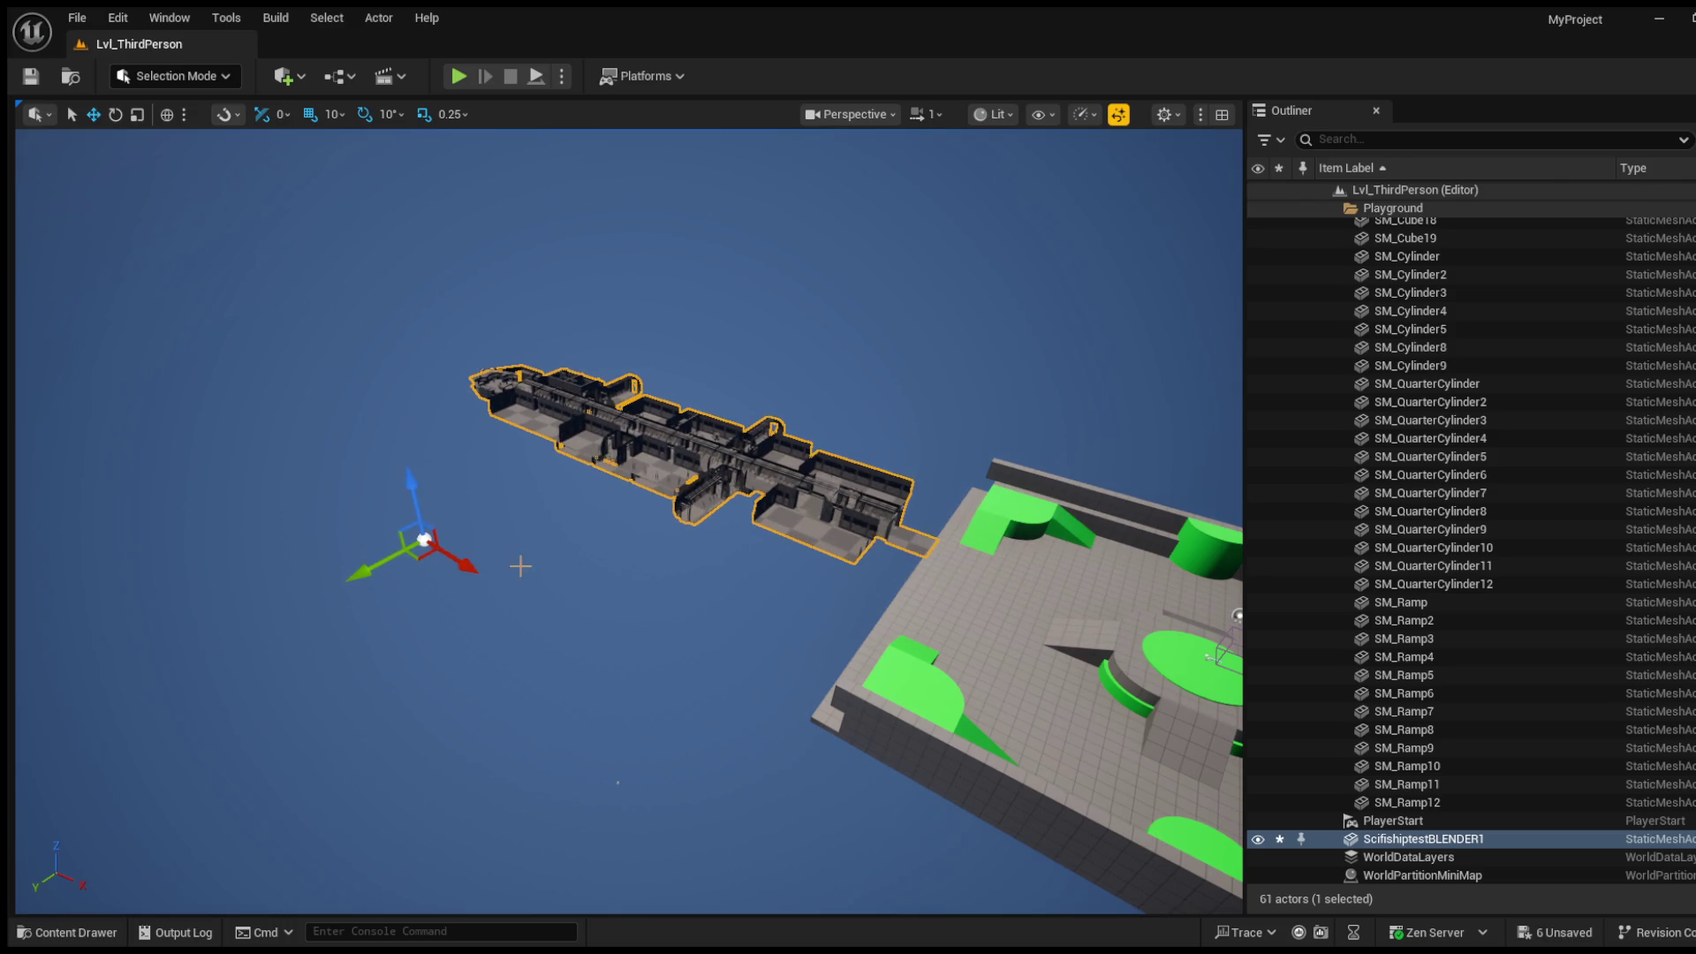
Step: Fly the view in over the ship and lift it slightly so its ramp end meets the platform edge
key("w")
key("d")
key("w")
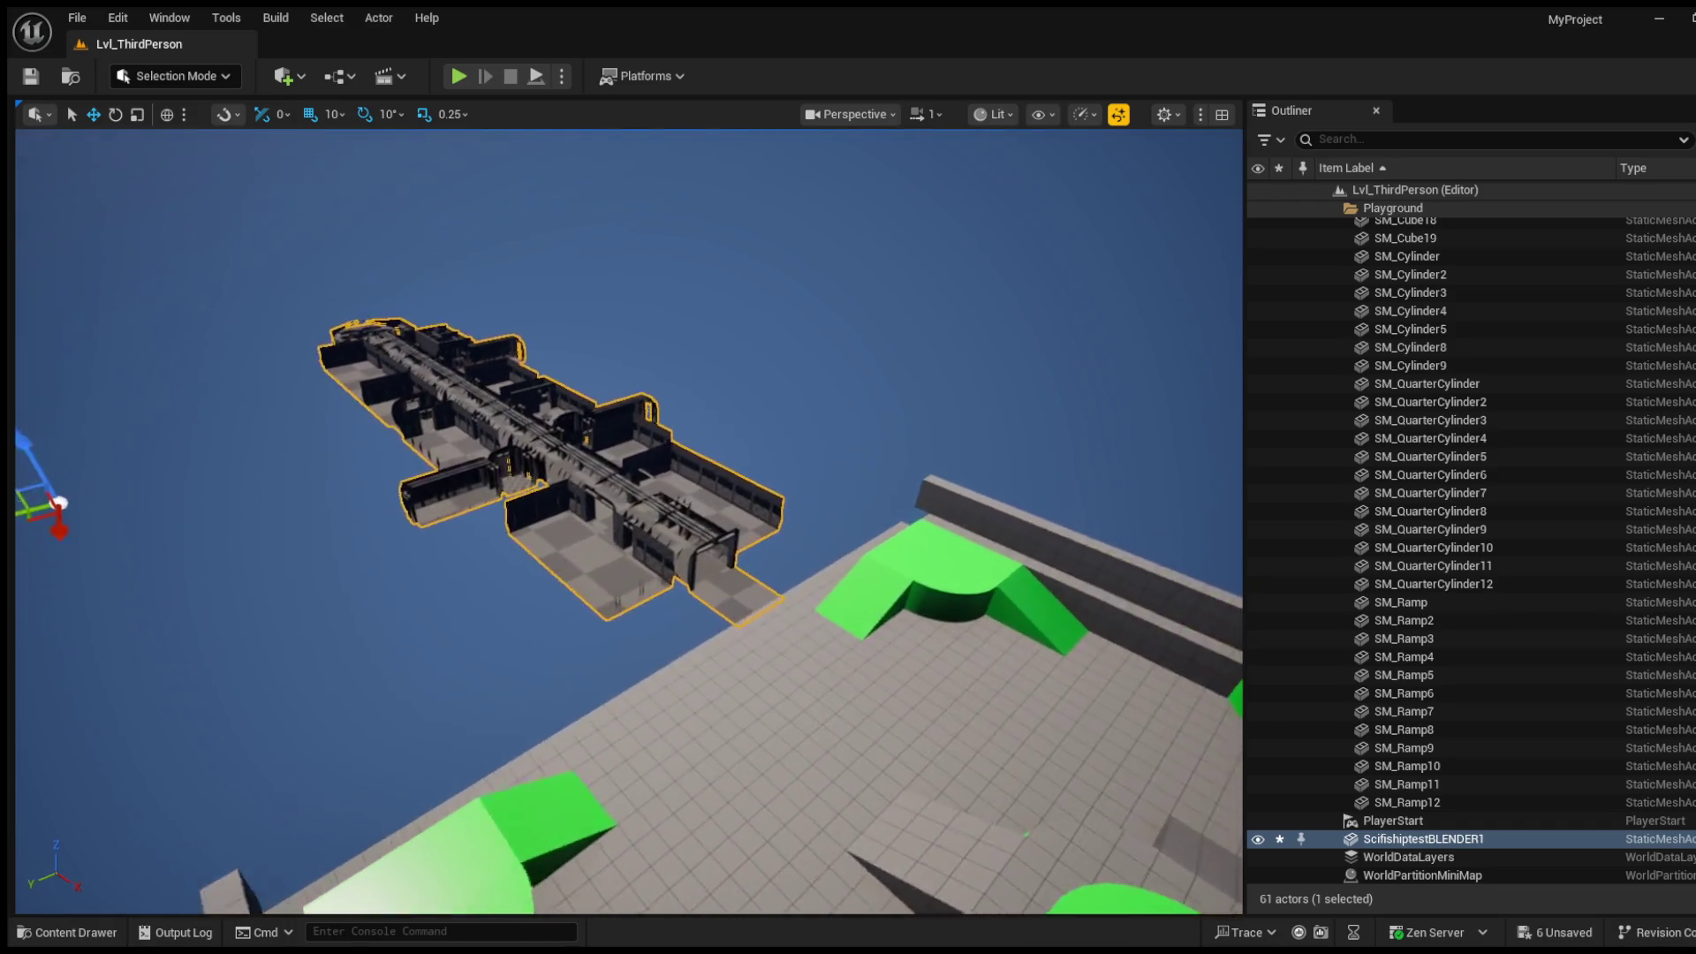
key("s")
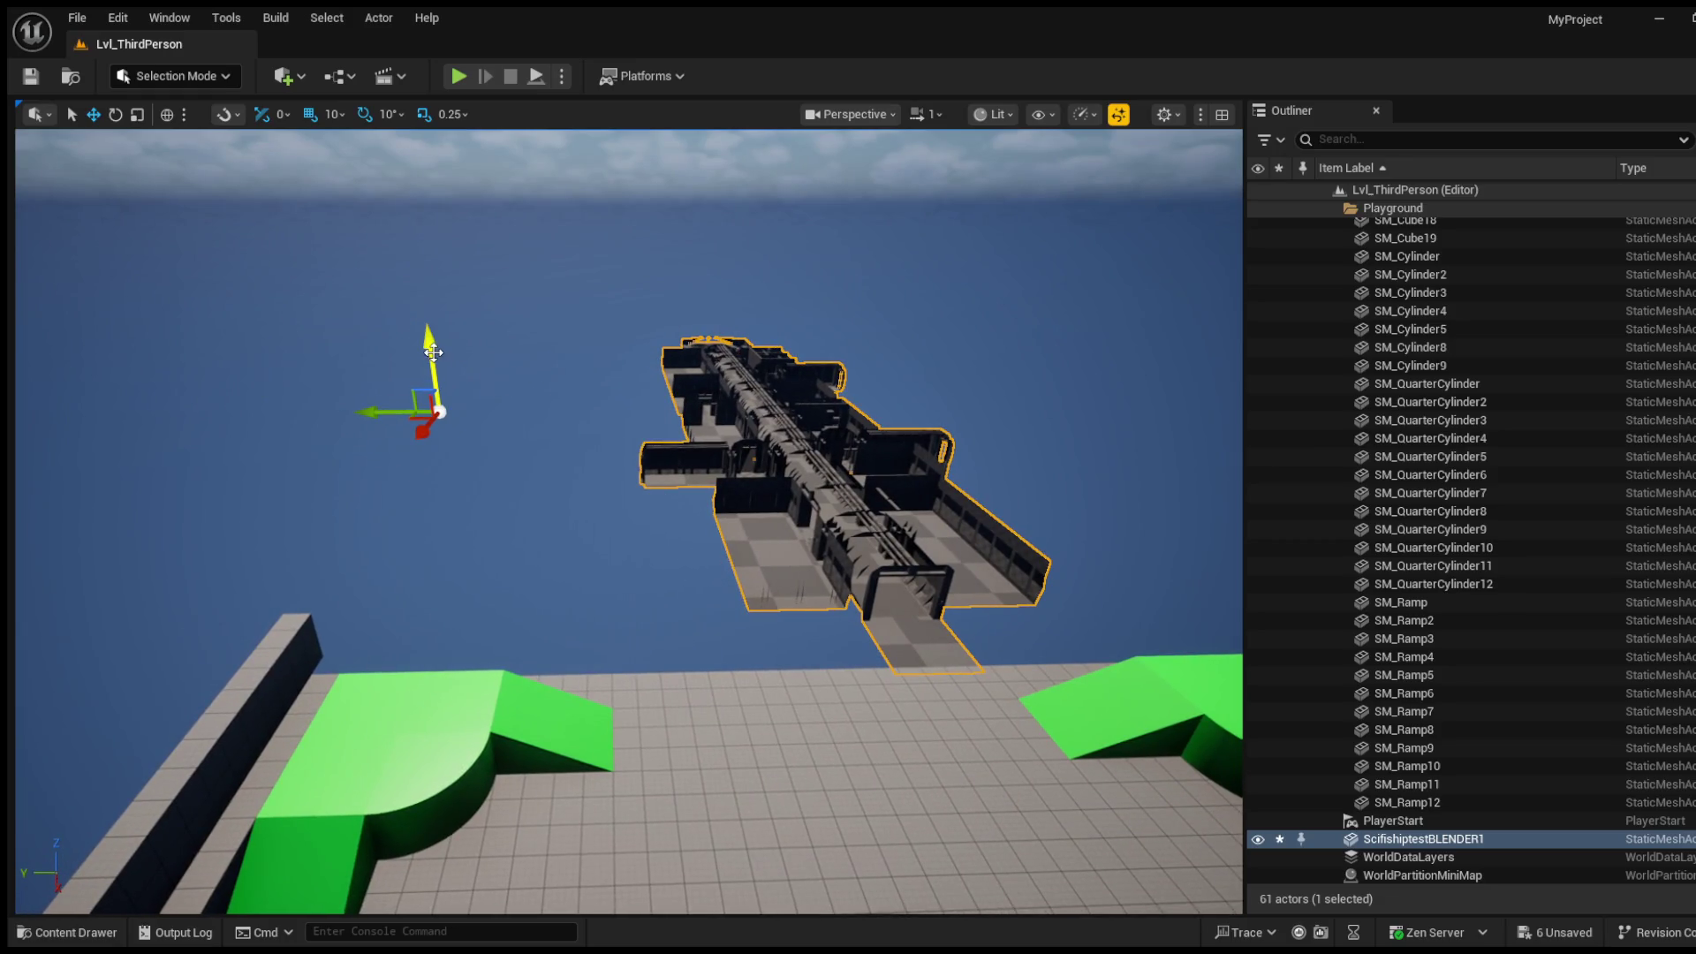
mouse_move(430, 357)
left_mouse_down()
mouse_move(364, 396)
mouse_move(308, 396)
mouse_move(350, 355)
left_mouse_up()
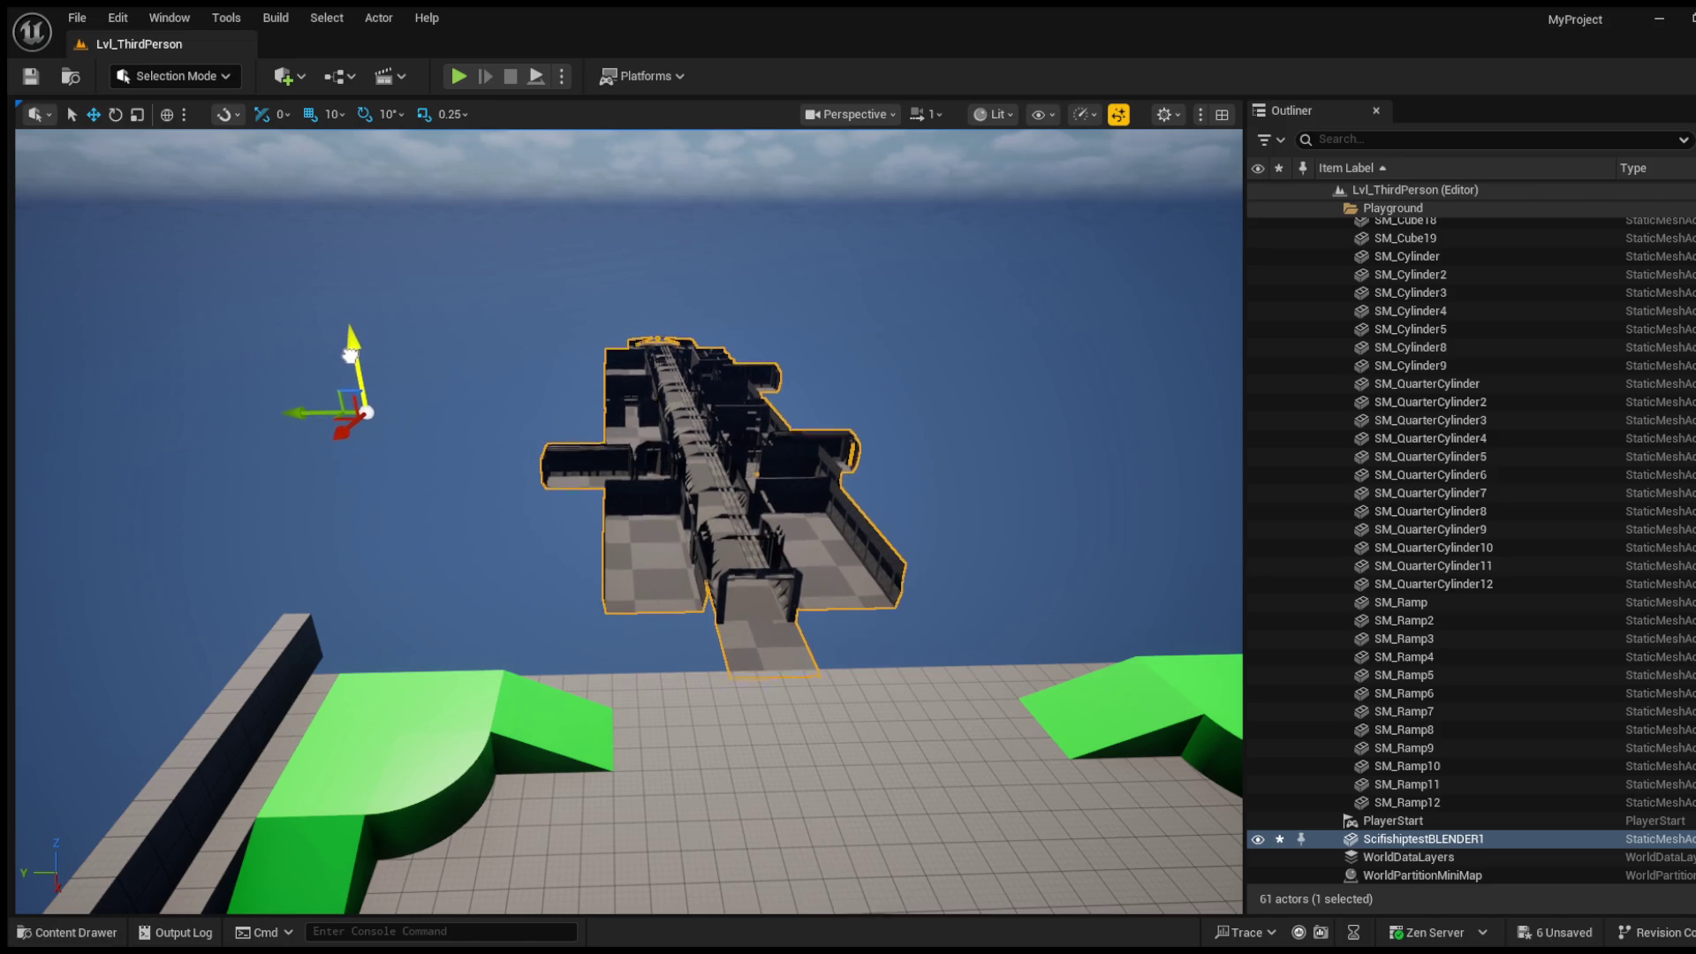
left_click_drag(343, 432, 341, 447)
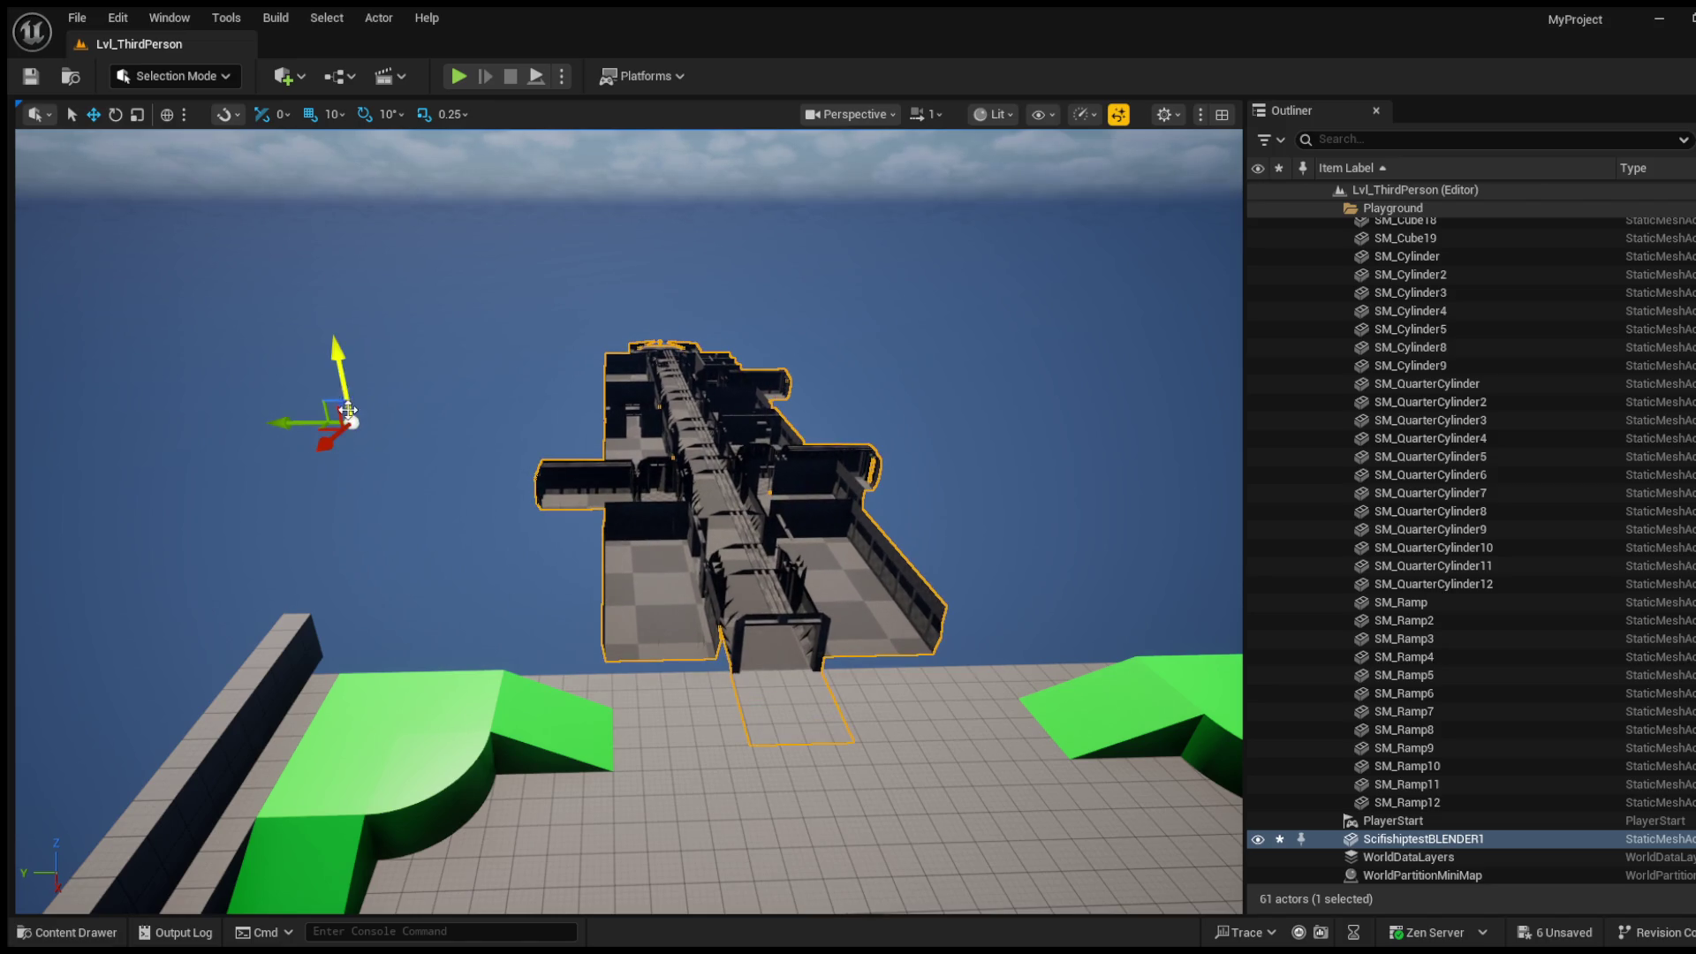
left_click_drag(348, 384, 330, 408)
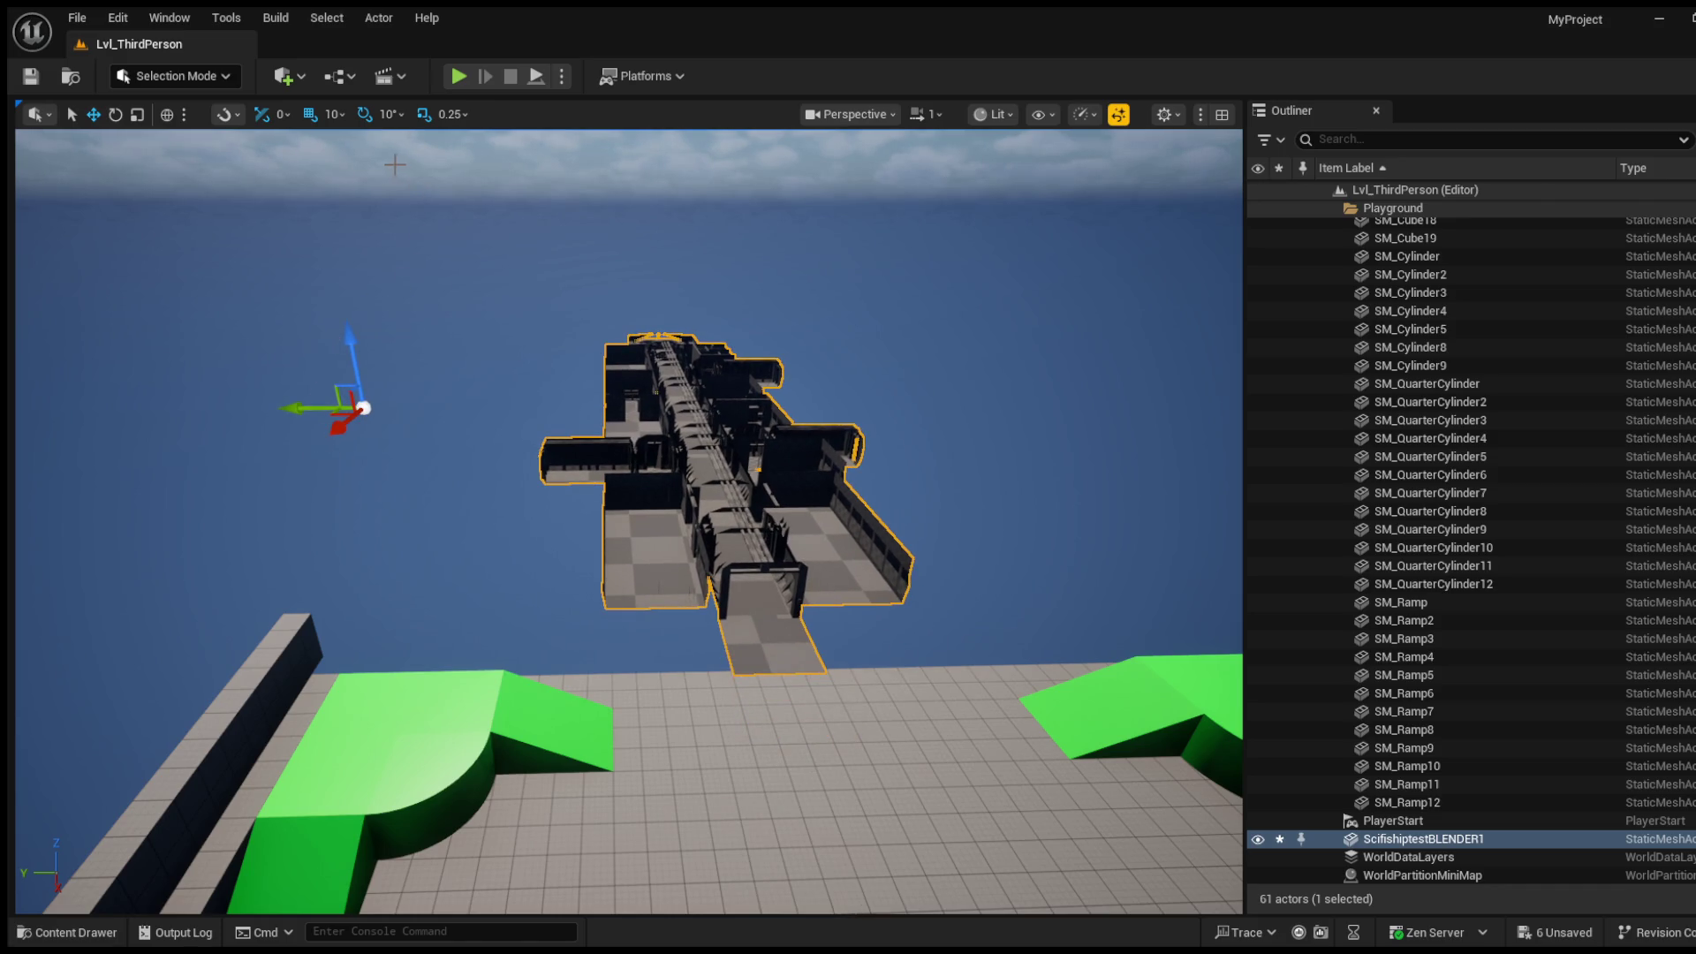
left_click(137, 115)
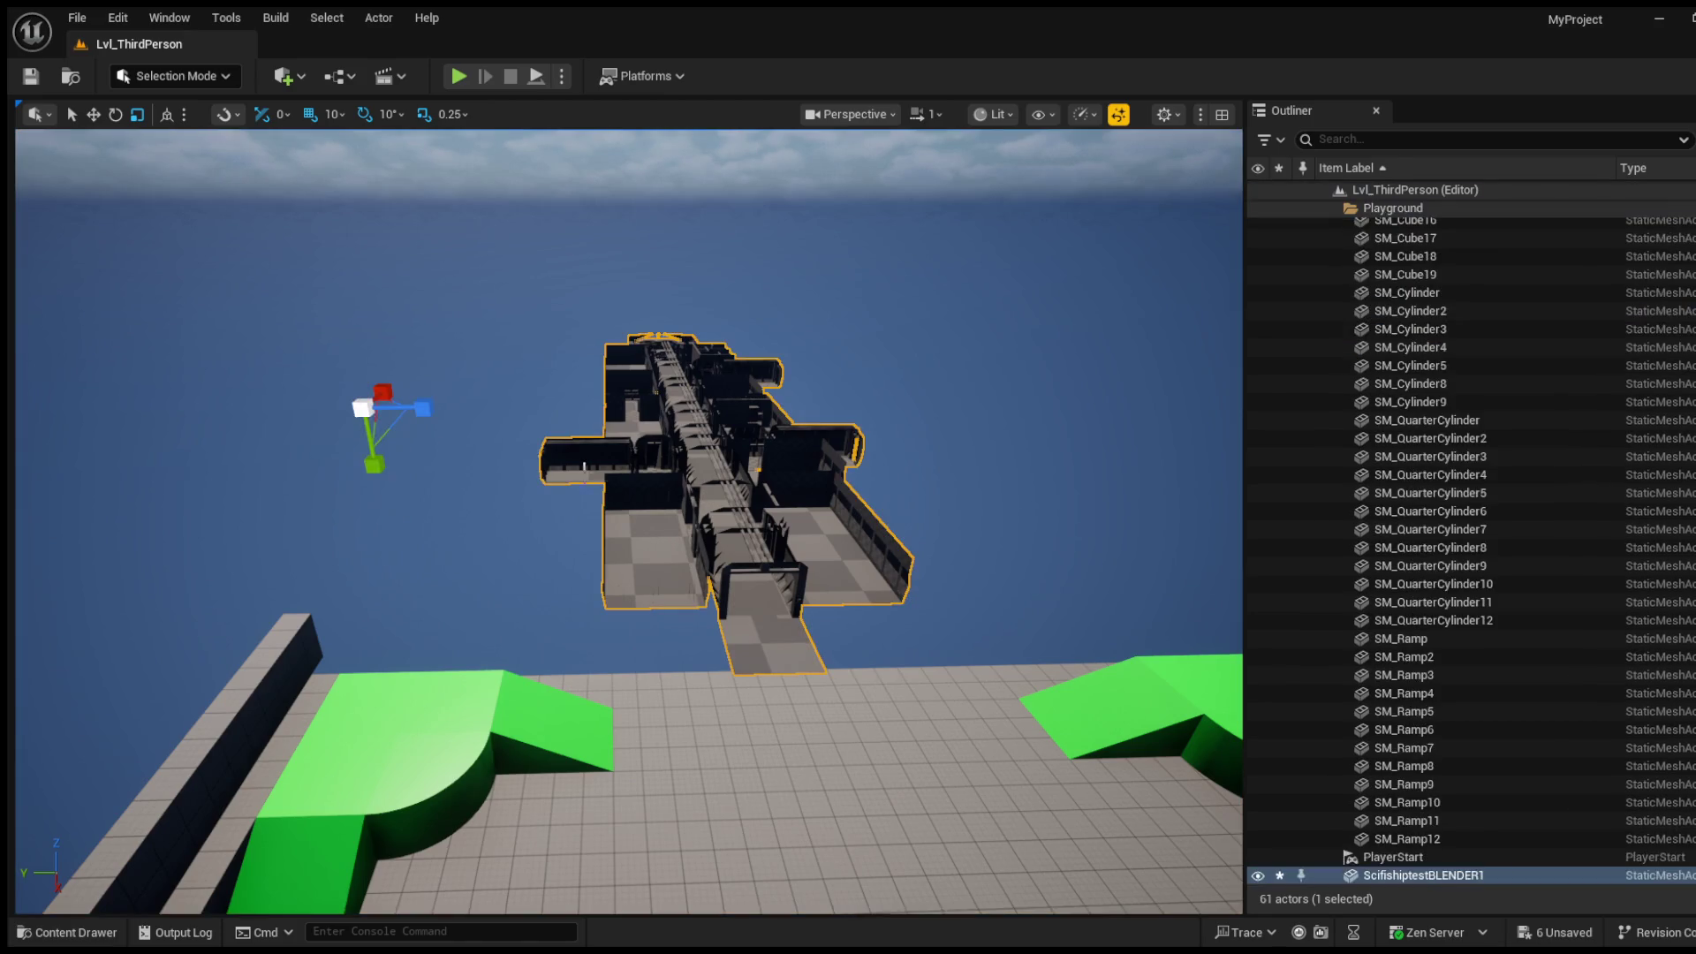
Step: Enlarge the ship a little with the Scale gizmo and dolly the camera closer
left_click_drag(375, 469, 406, 470)
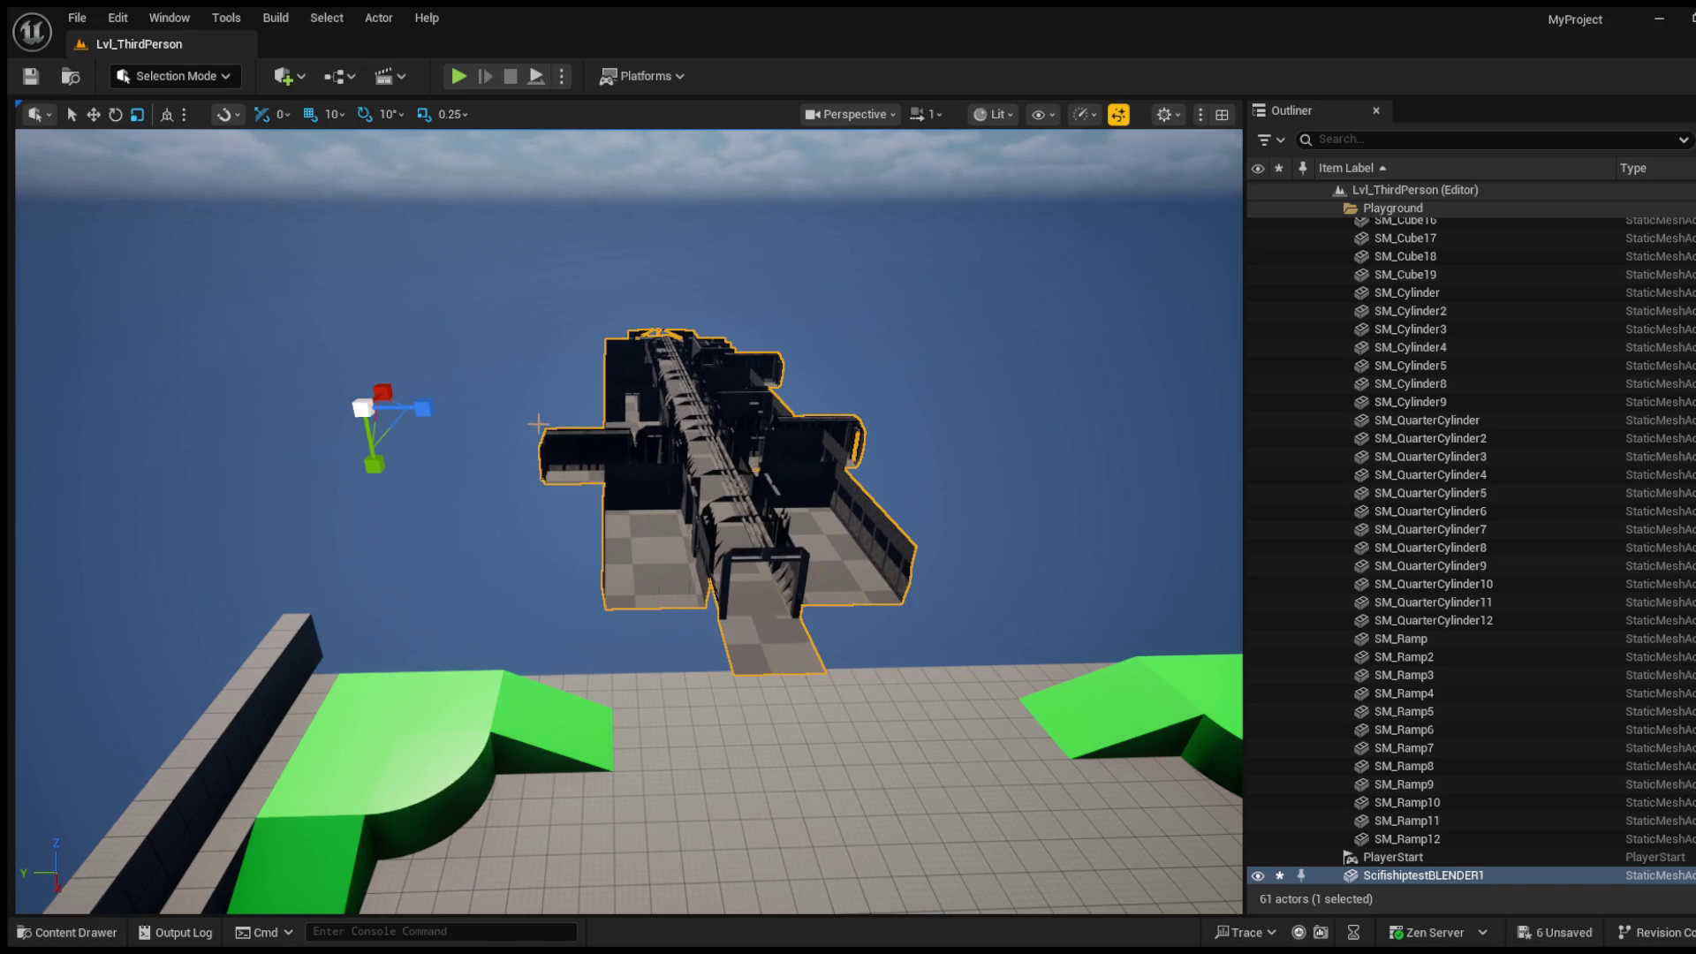
scroll(927, 447, "up", 2)
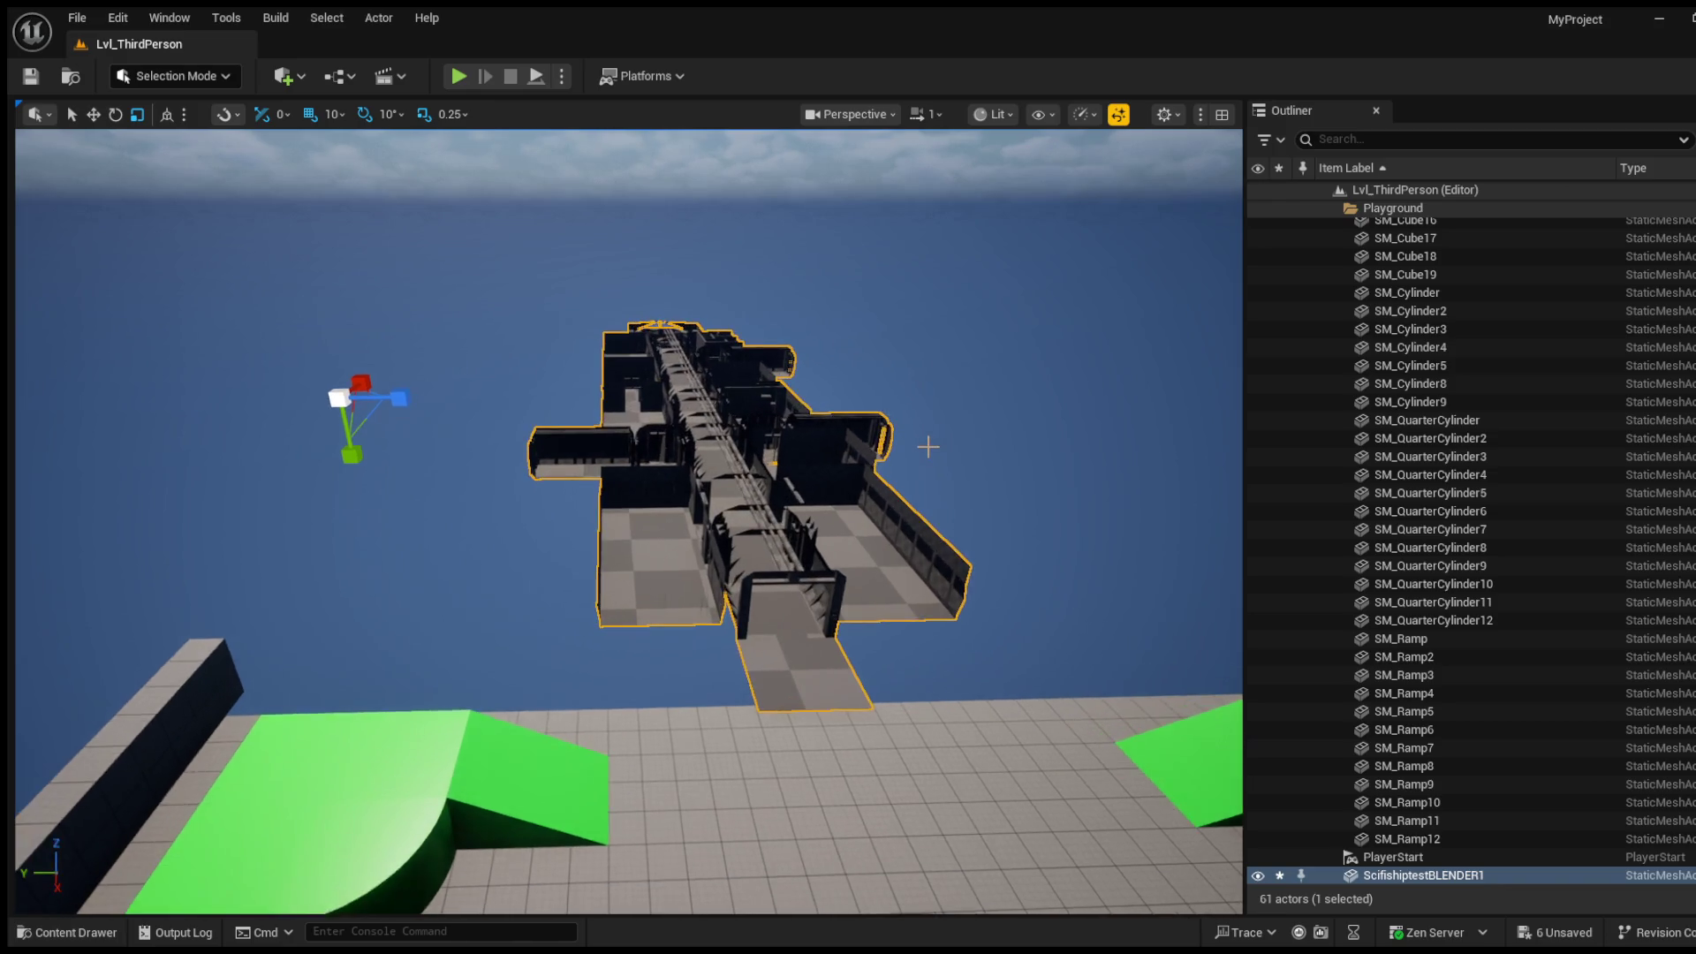
scroll(928, 447, "up", 5)
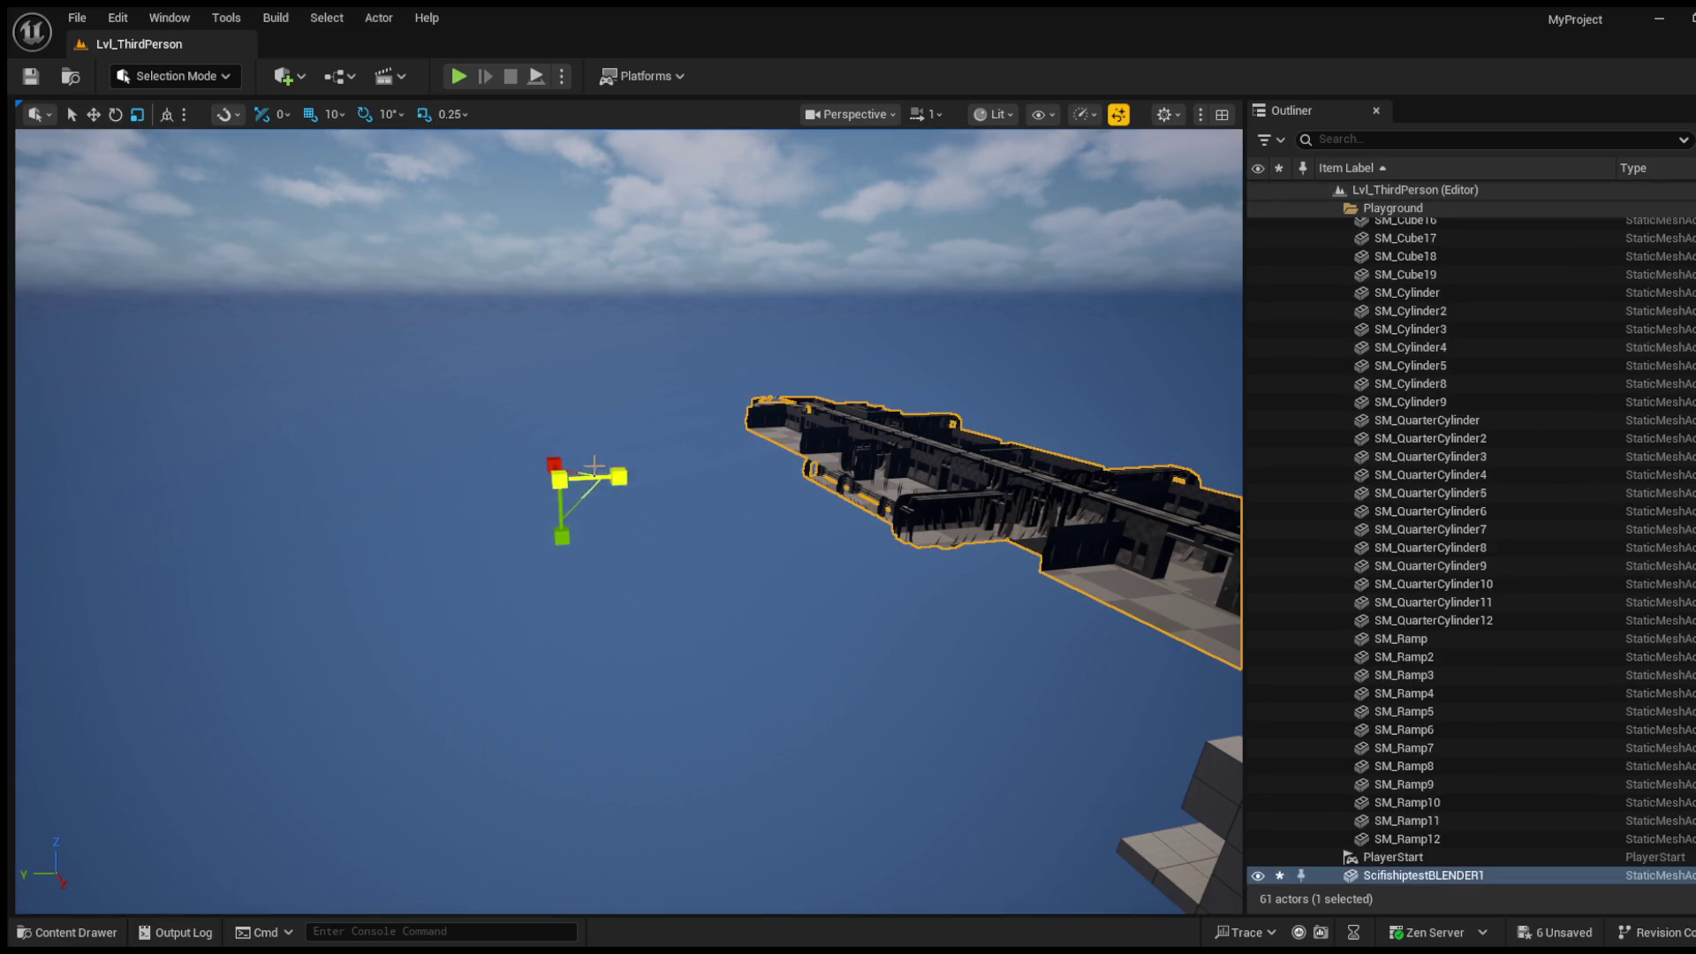
Step: Uniformly scale the whole ship up considerably with the gizmo's centre handle
mouse_move(618, 394)
left_mouse_down()
mouse_move(619, 292)
mouse_move(614, 371)
mouse_move(538, 437)
mouse_move(552, 428)
left_mouse_up()
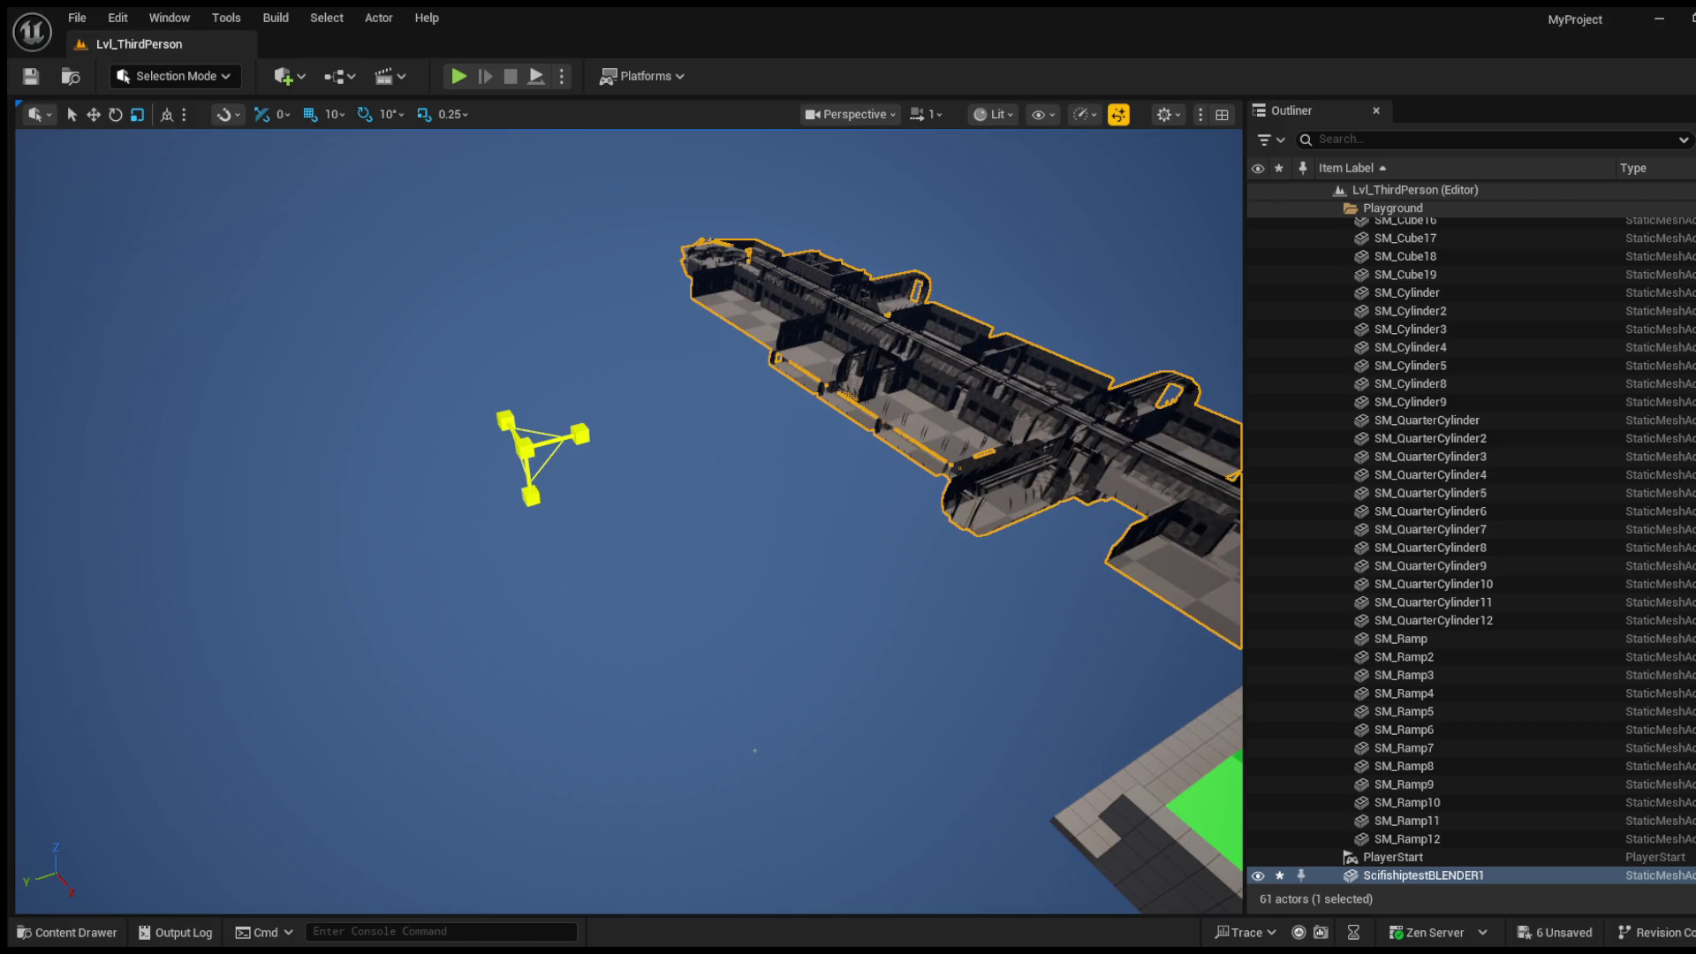
mouse_move(697, 451)
left_mouse_down()
mouse_move(654, 494)
mouse_move(733, 495)
mouse_move(711, 495)
mouse_move(718, 433)
mouse_move(587, 409)
left_mouse_up()
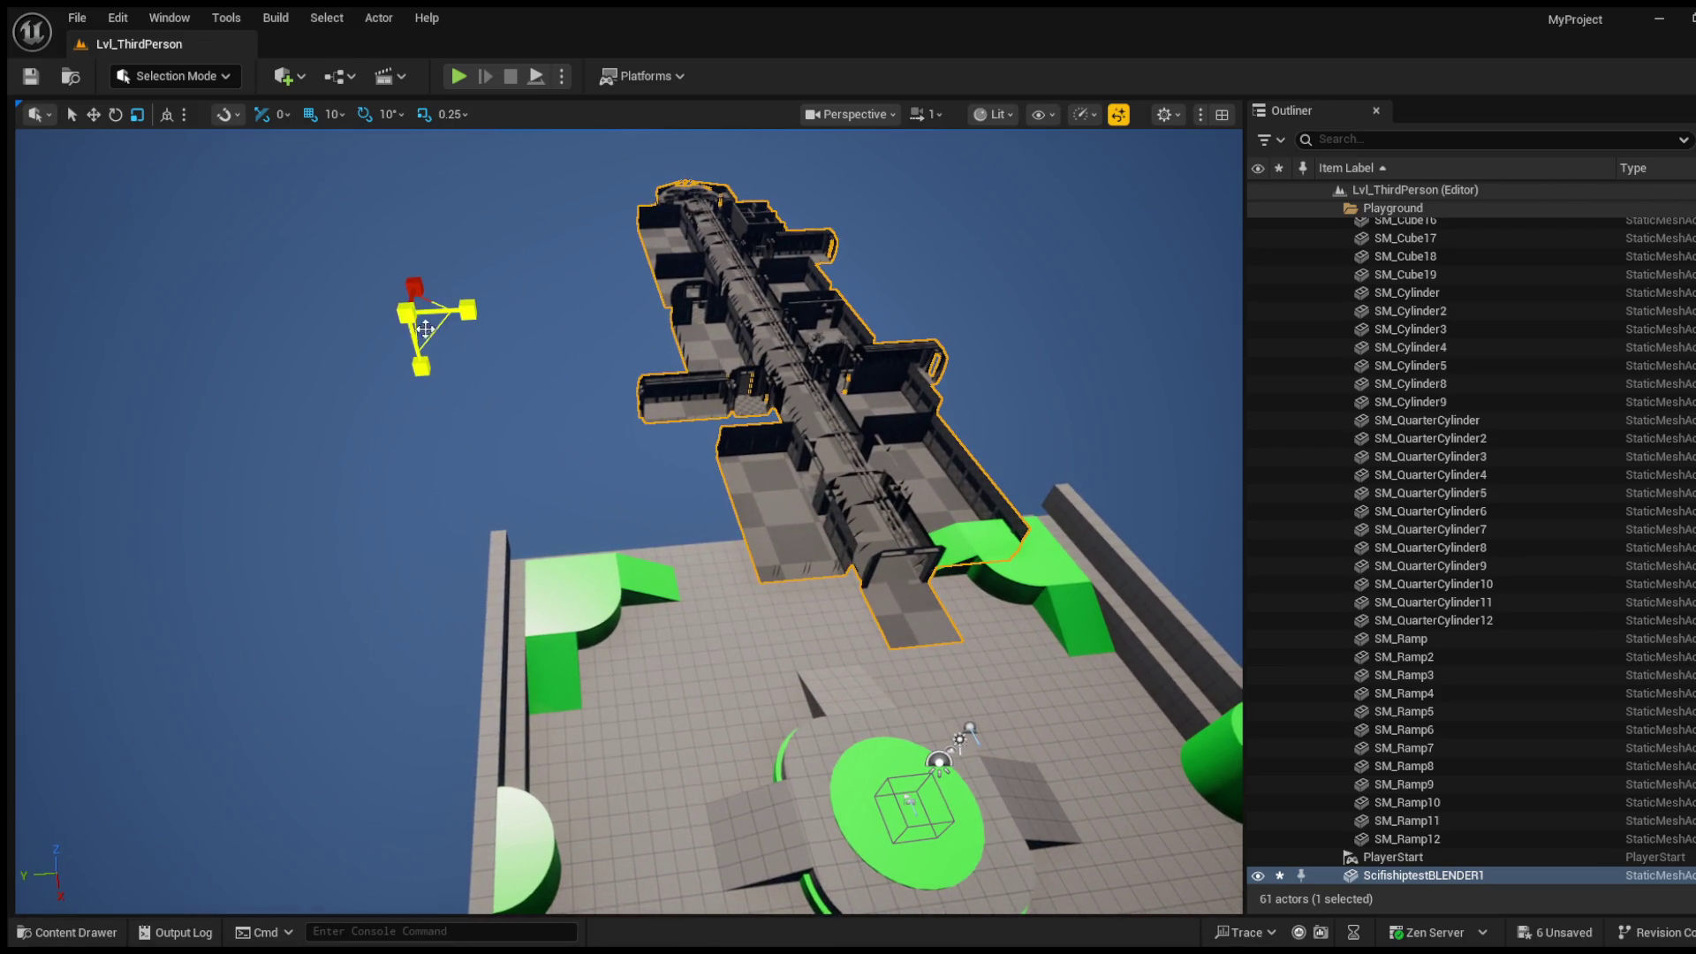
left_click_drag(424, 327, 424, 304)
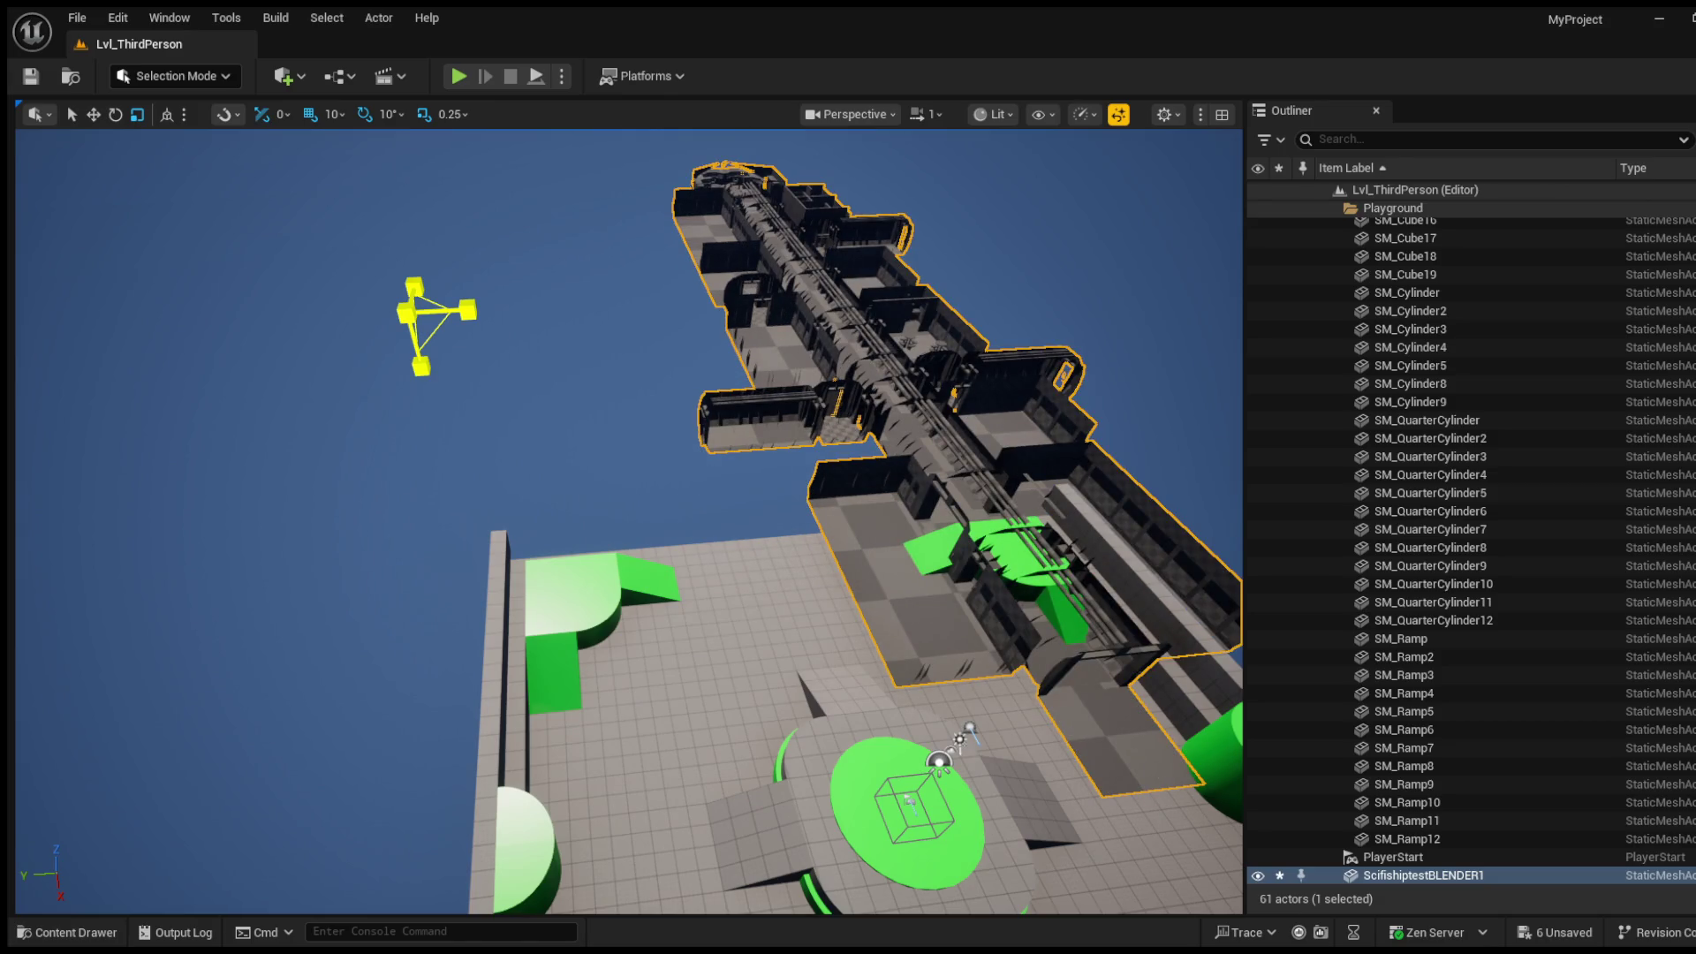
left_click_drag(671, 795, 893, 800)
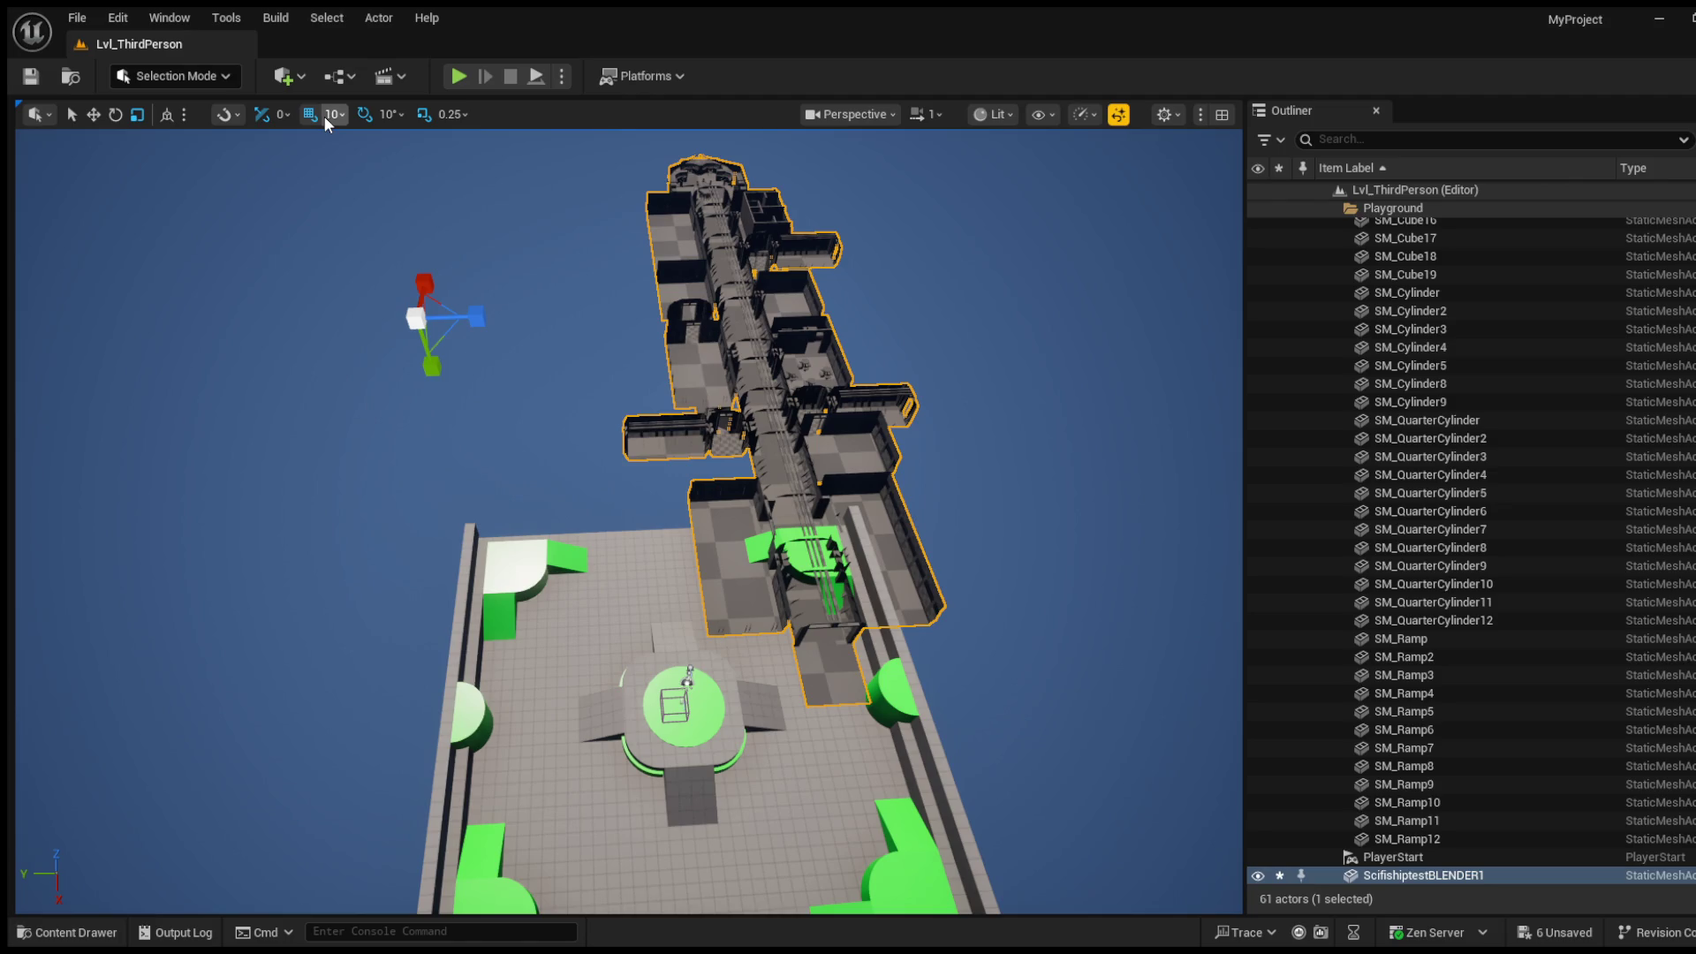
Step: With position snap at 50, slide the ship left over the playground and show the Meshes folder
key("bracketright")
left_click(92, 114)
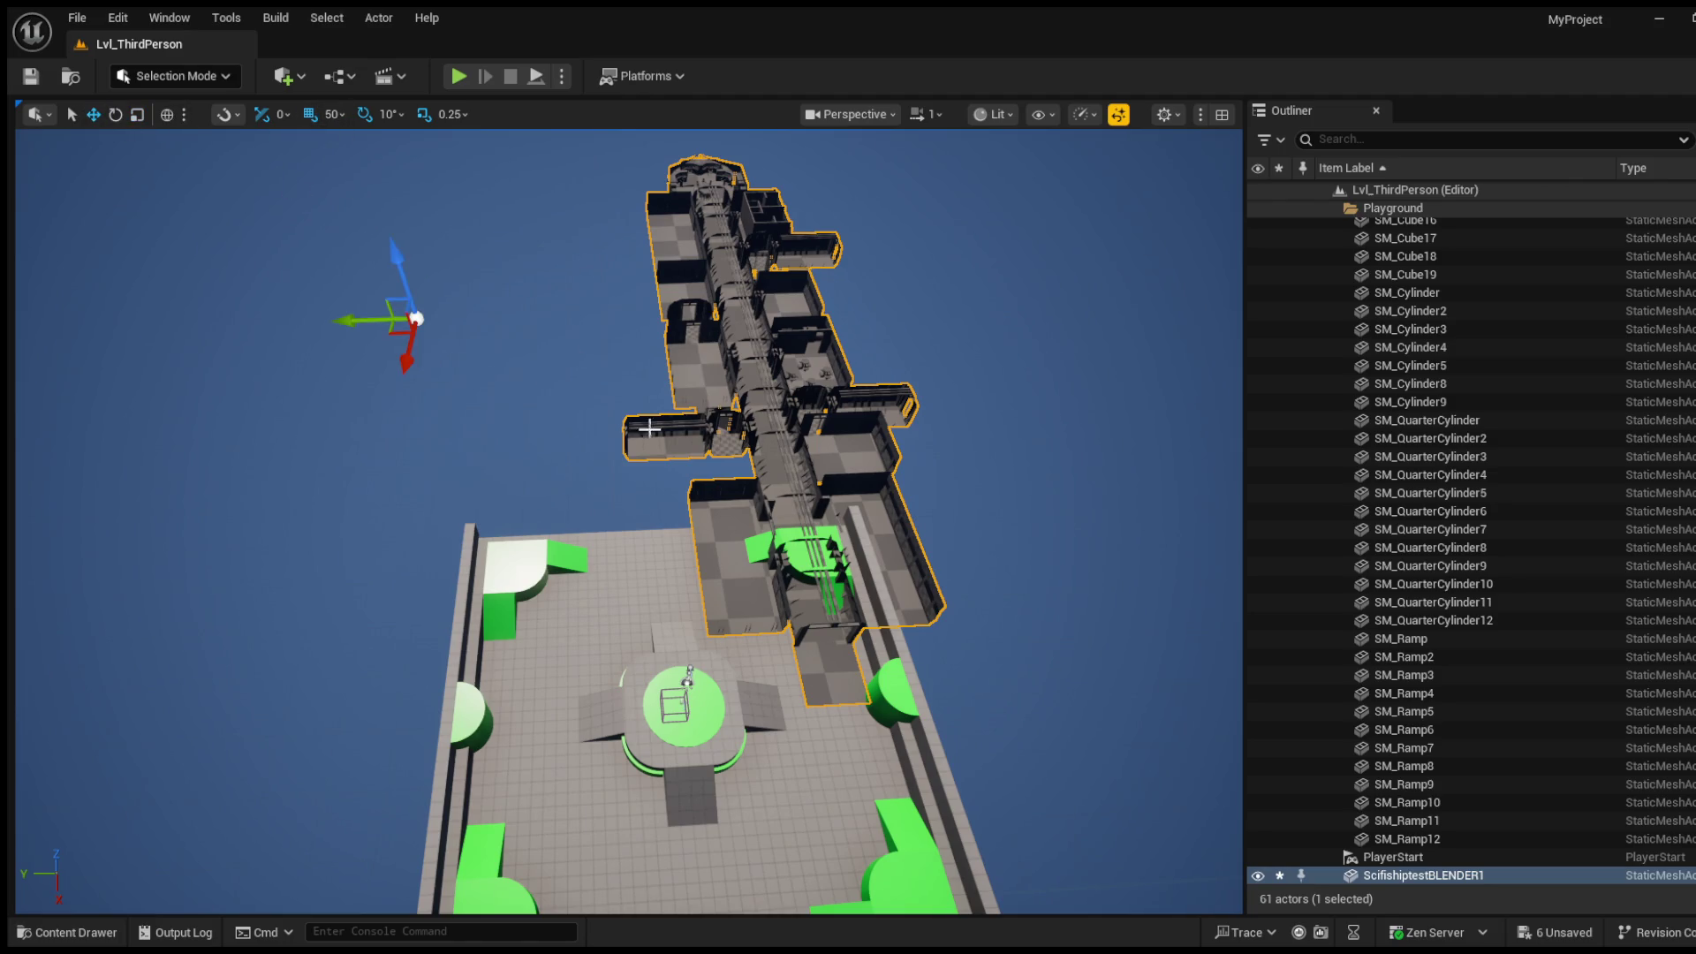
mouse_move(344, 320)
left_mouse_down()
mouse_move(265, 368)
mouse_move(302, 305)
mouse_move(264, 259)
mouse_move(298, 260)
left_mouse_up()
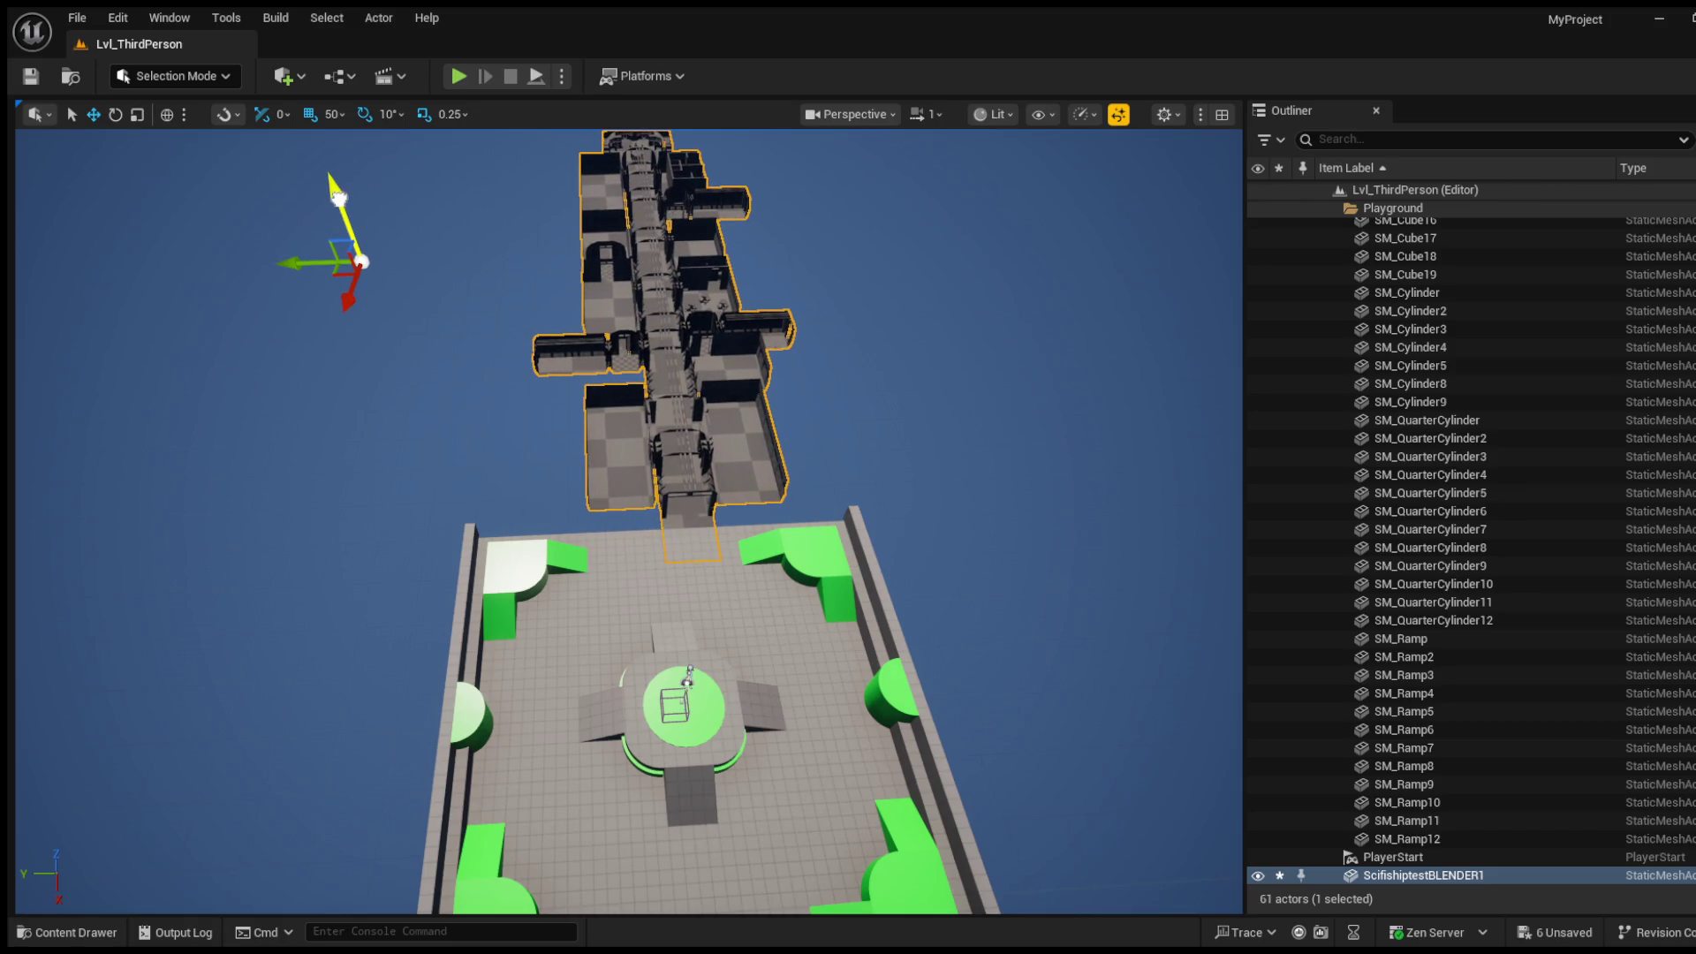
left_click_drag(685, 453, 160, 421)
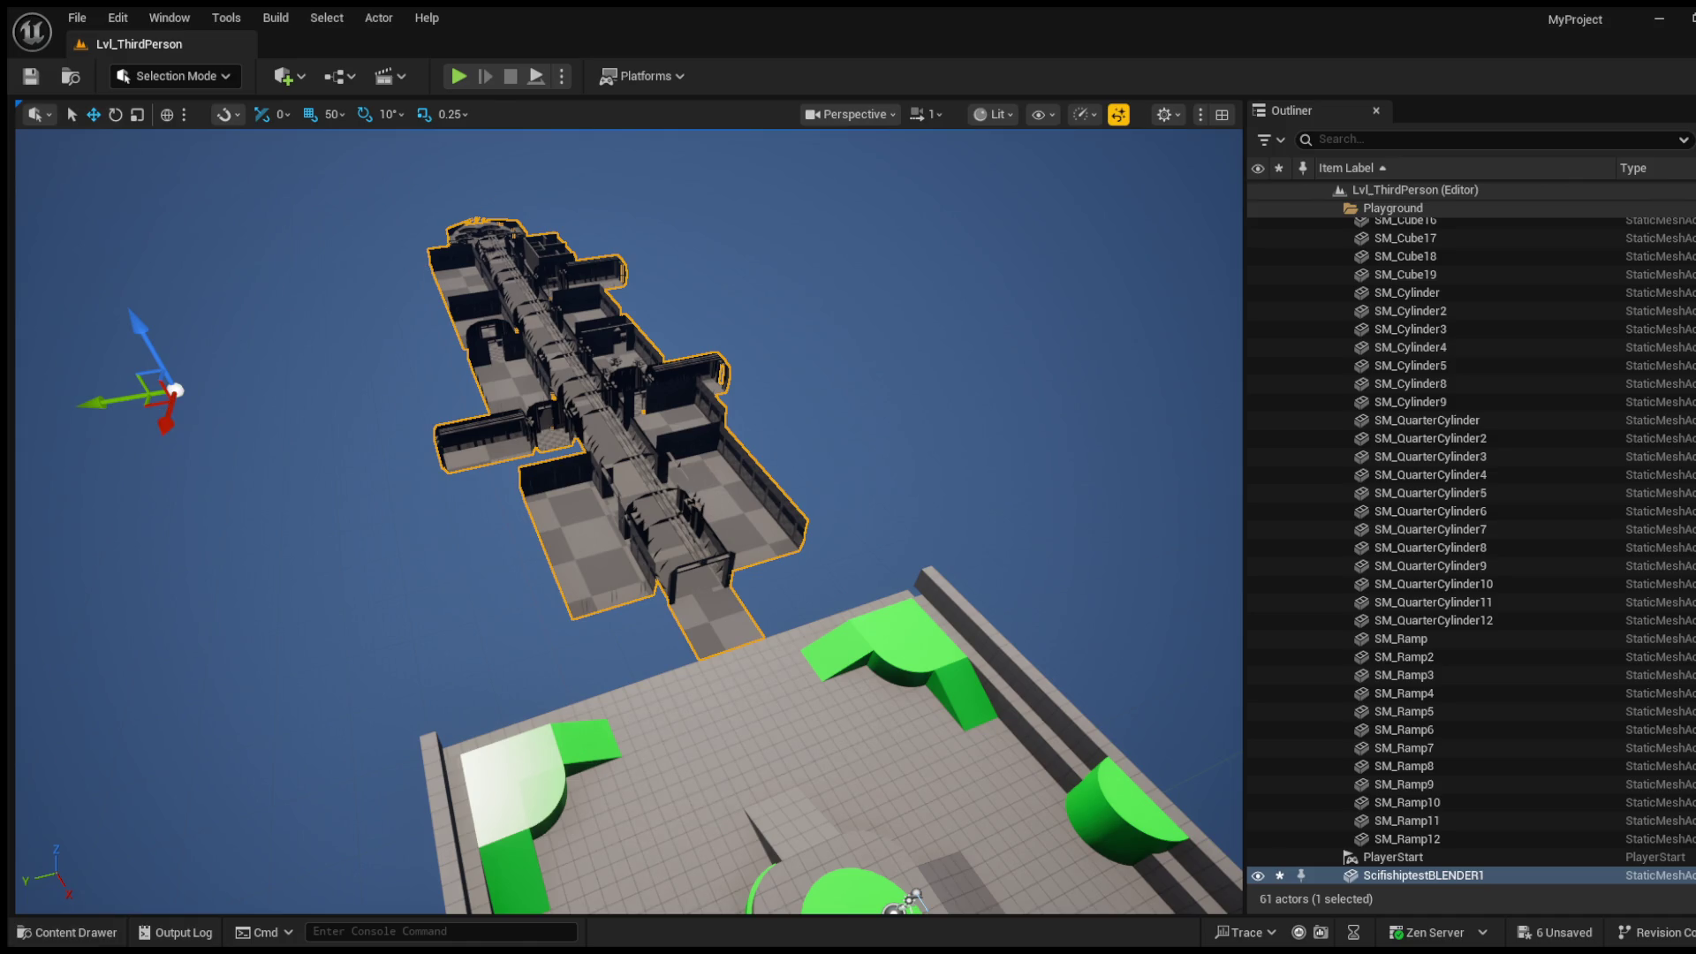
left_click(89, 930)
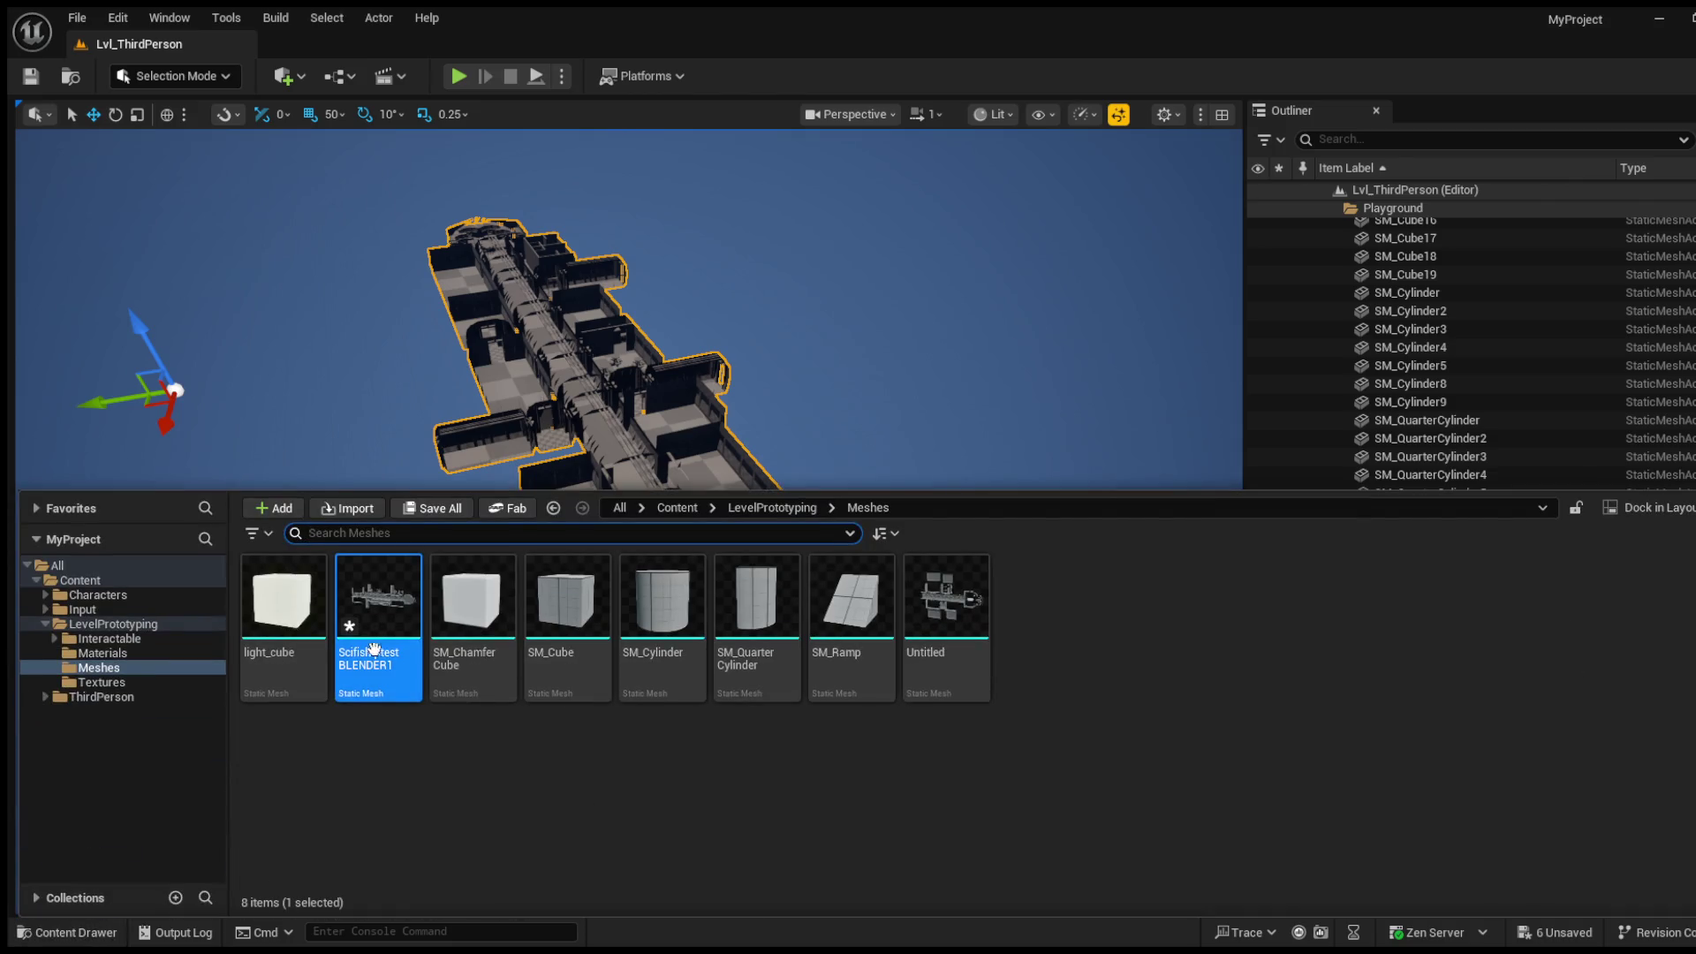
Step: Close the Content Drawer with Ctrl+Space
key("ctrl+space")
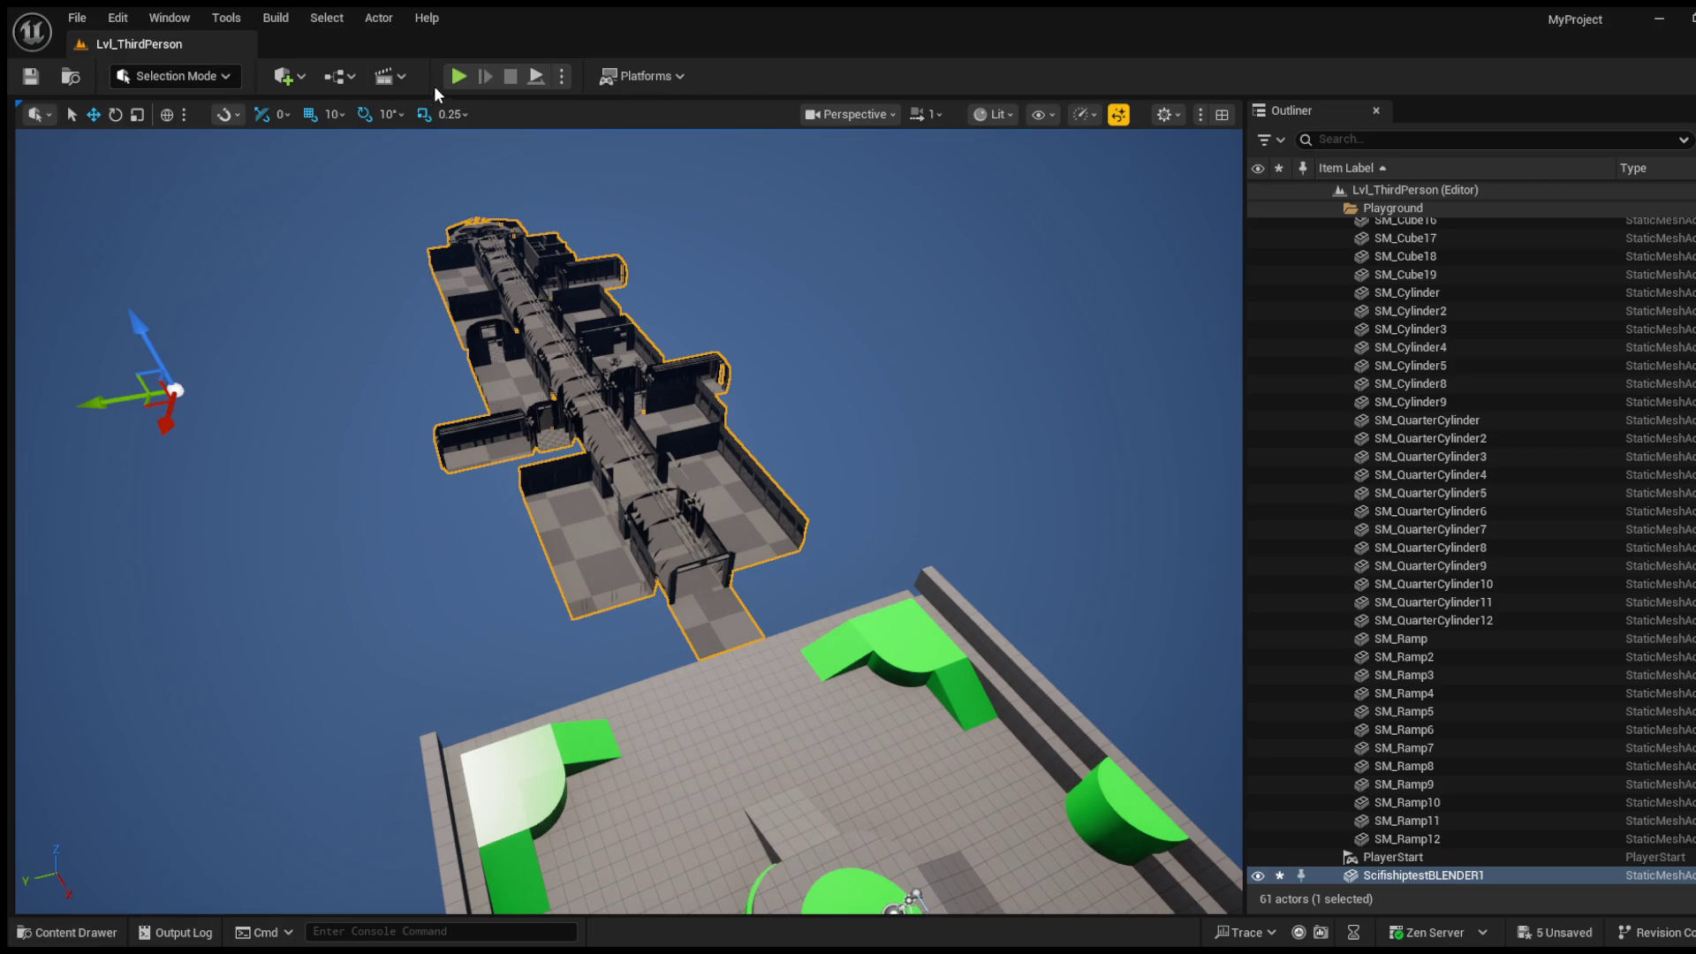
Step: Start Play and run from the green dome through the ship's checkered corridor and side rooms
left_click(457, 76)
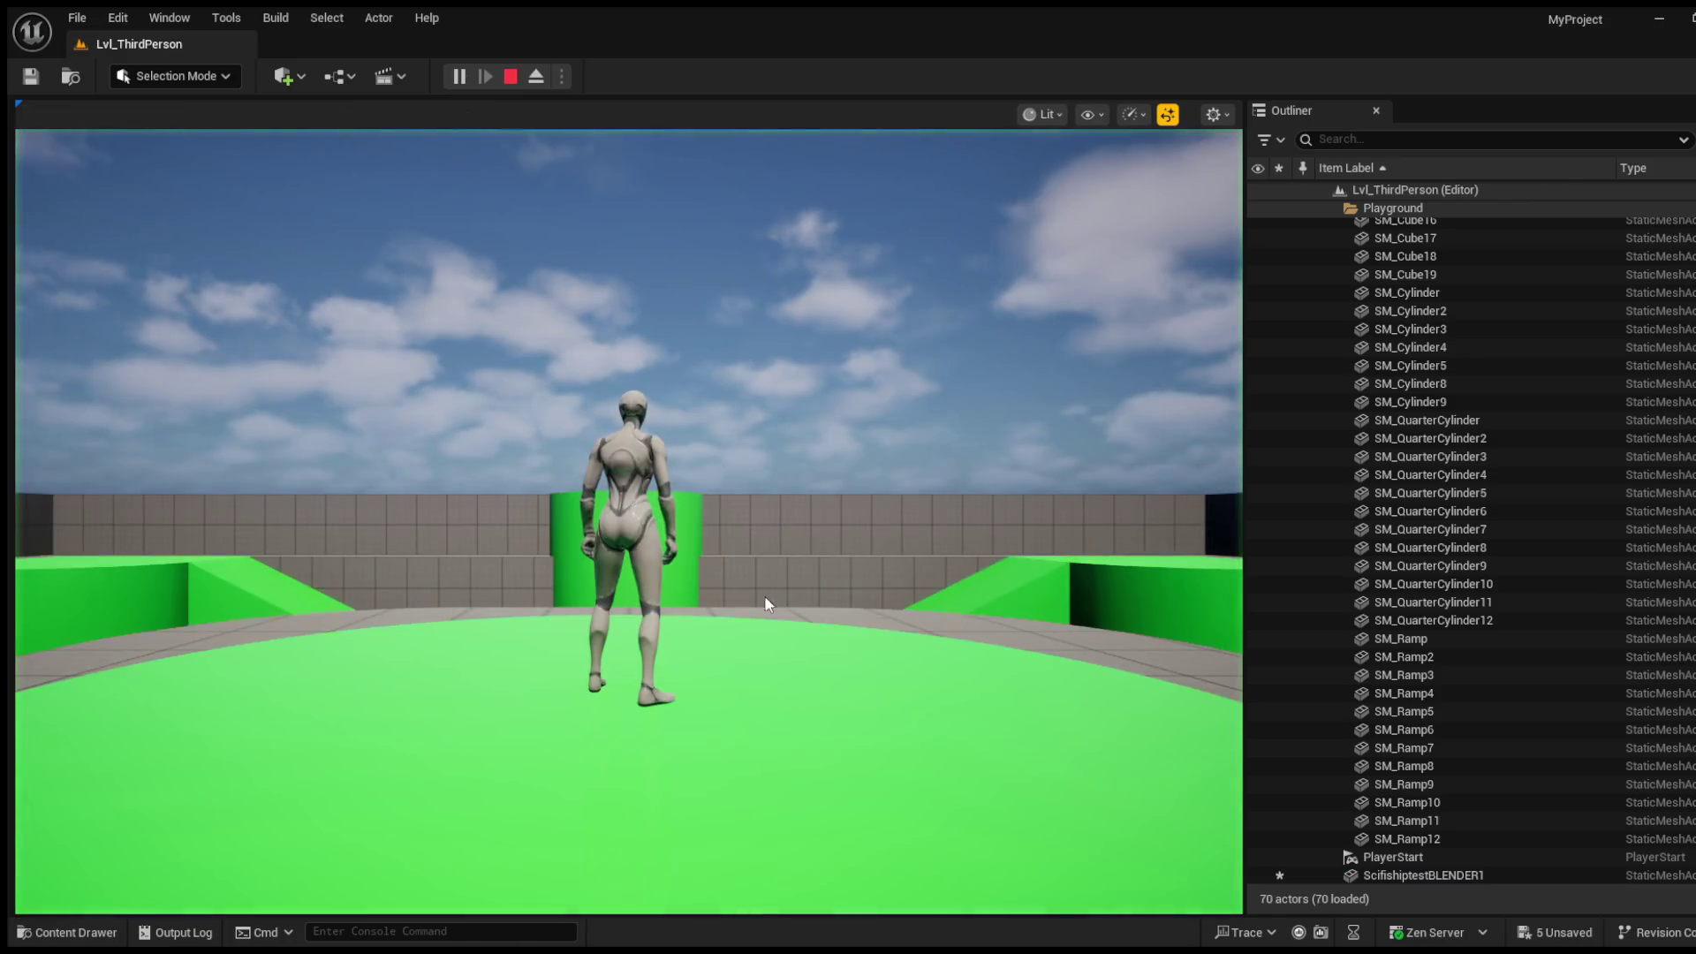
key("w")
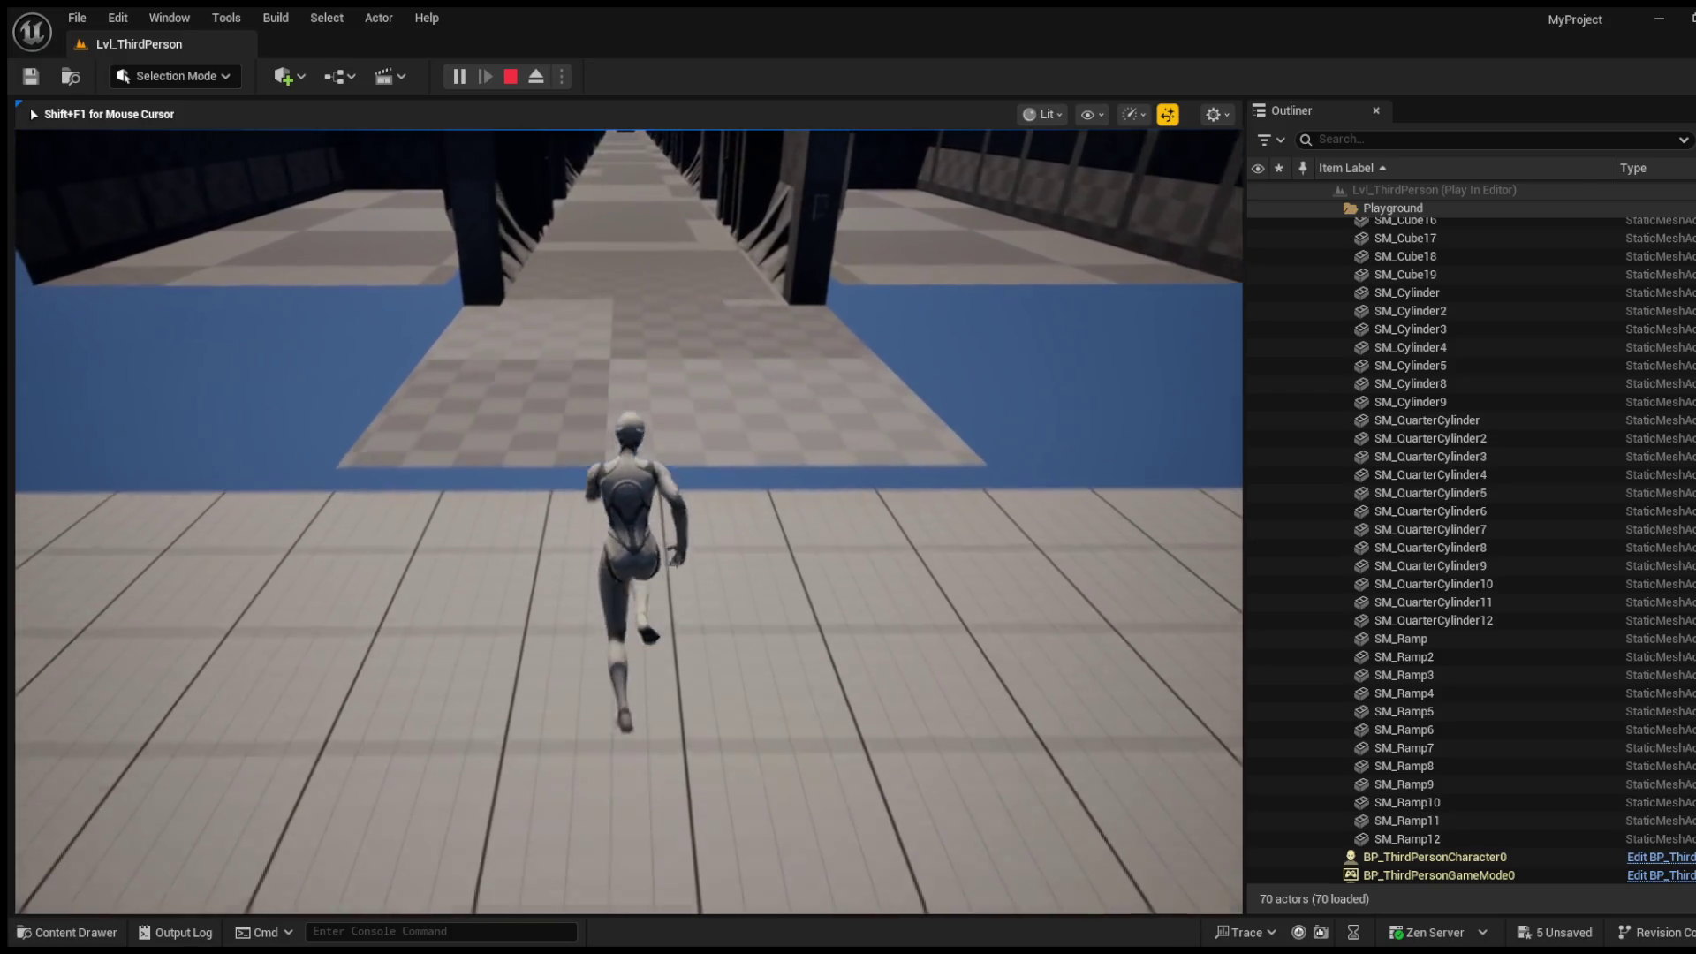
key("space")
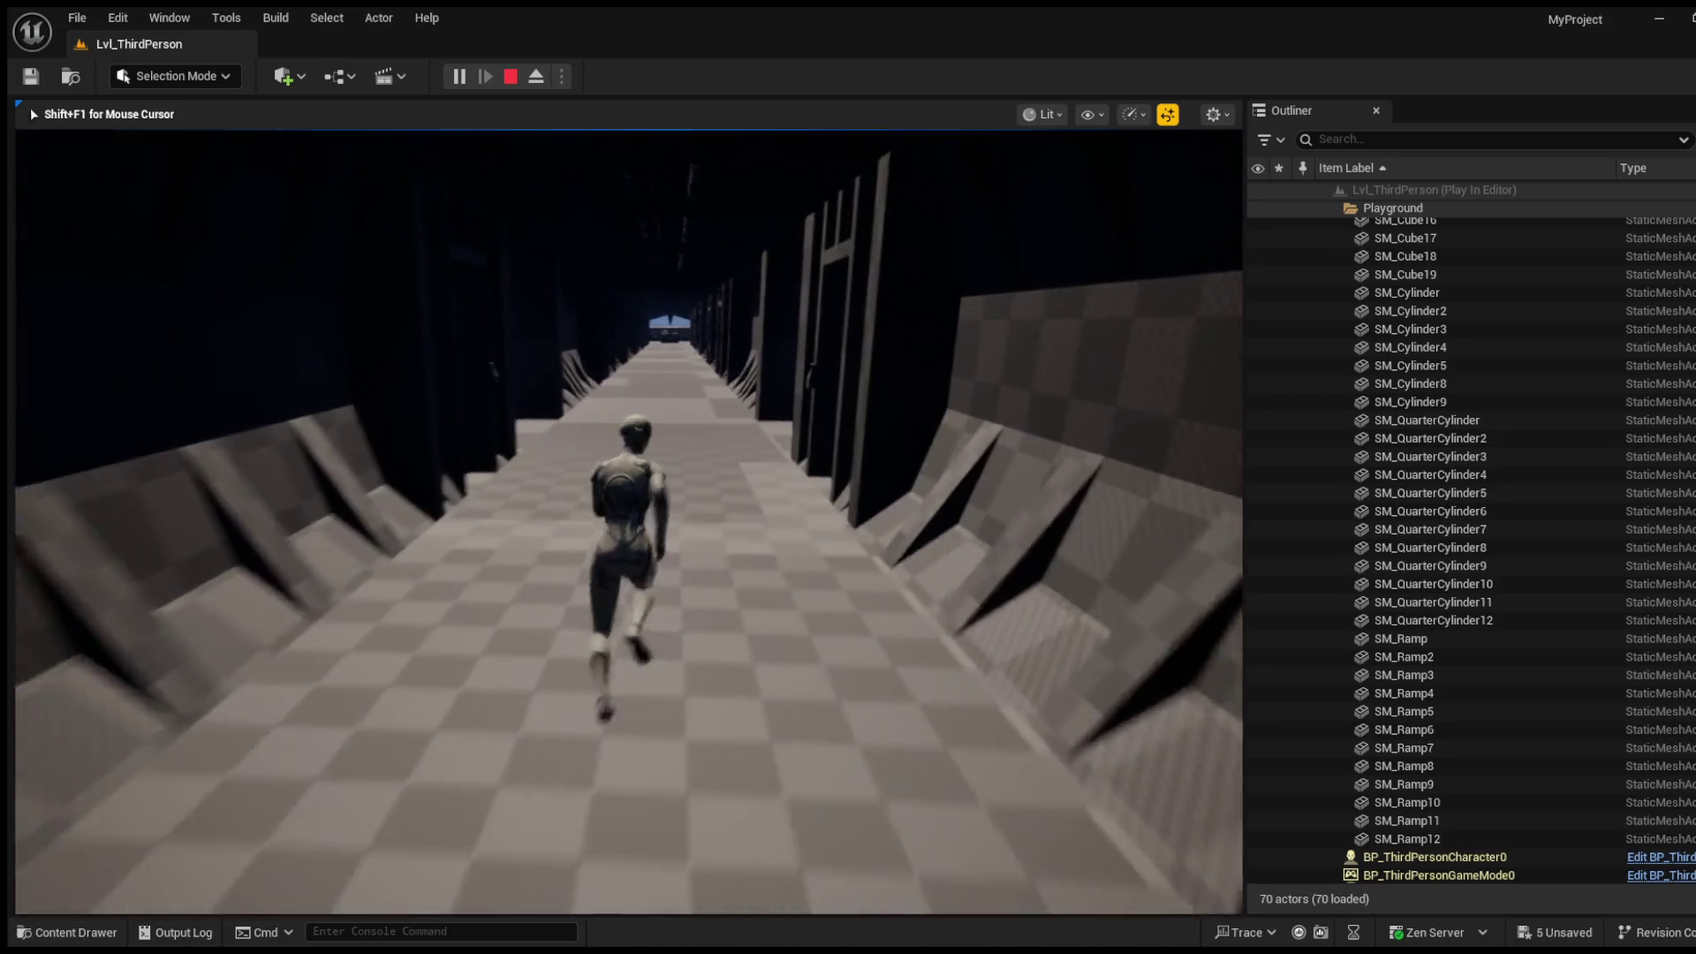
key("a")
key("w")
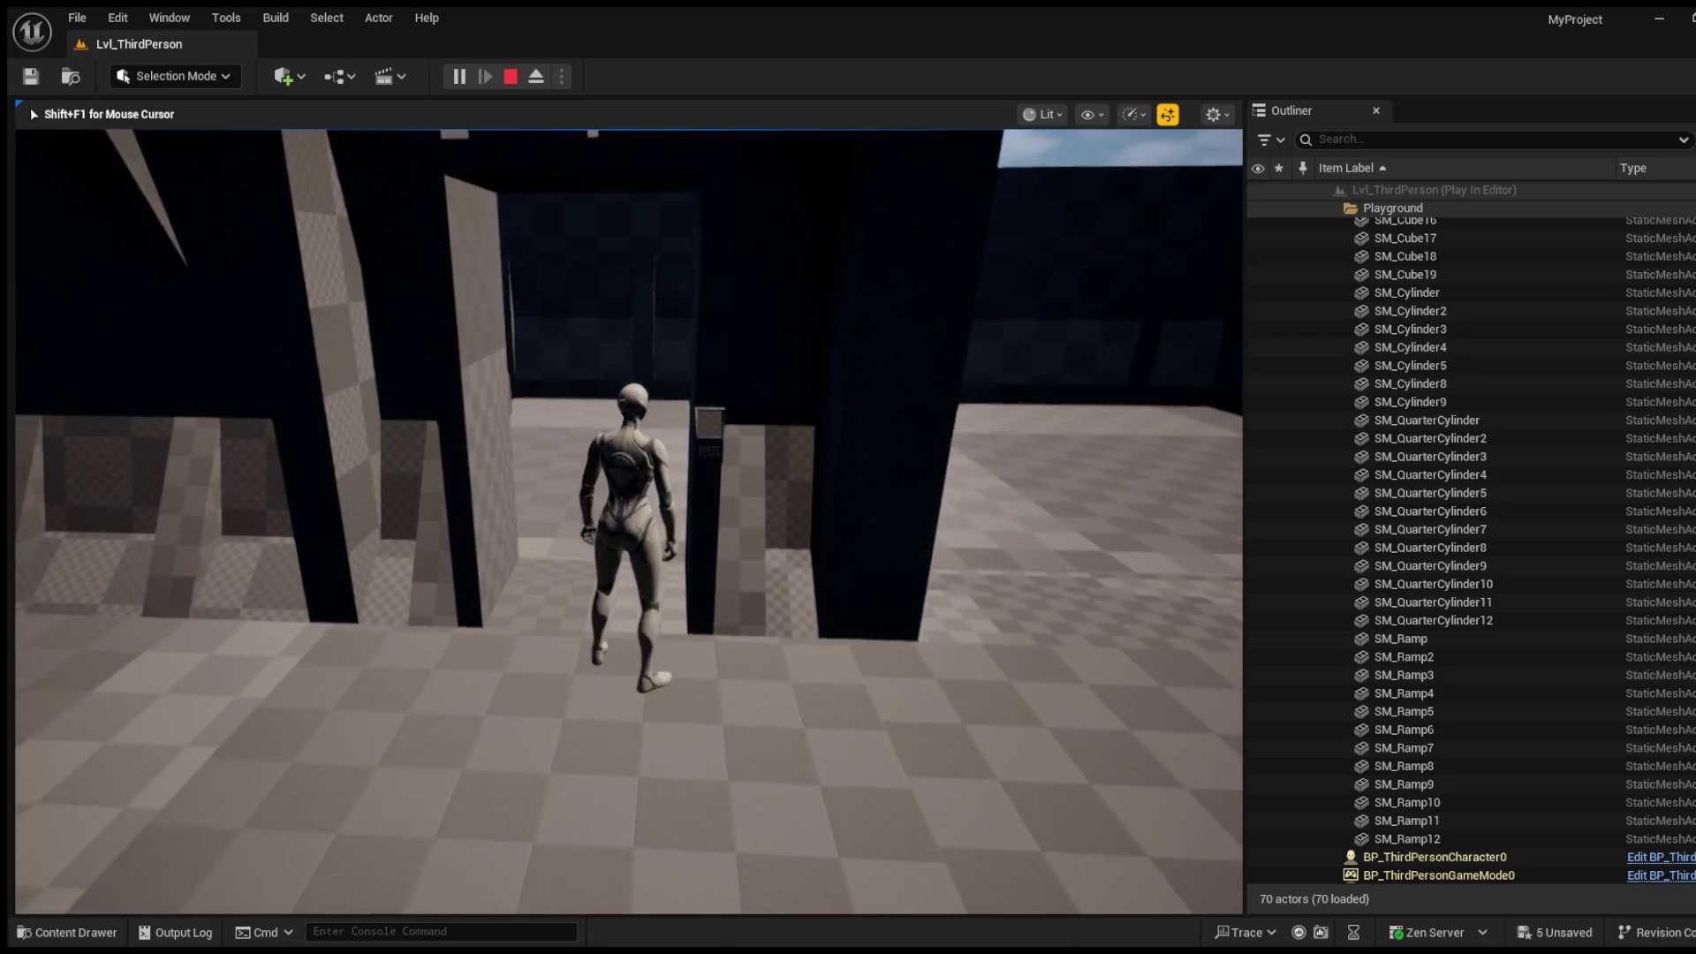
key("w")
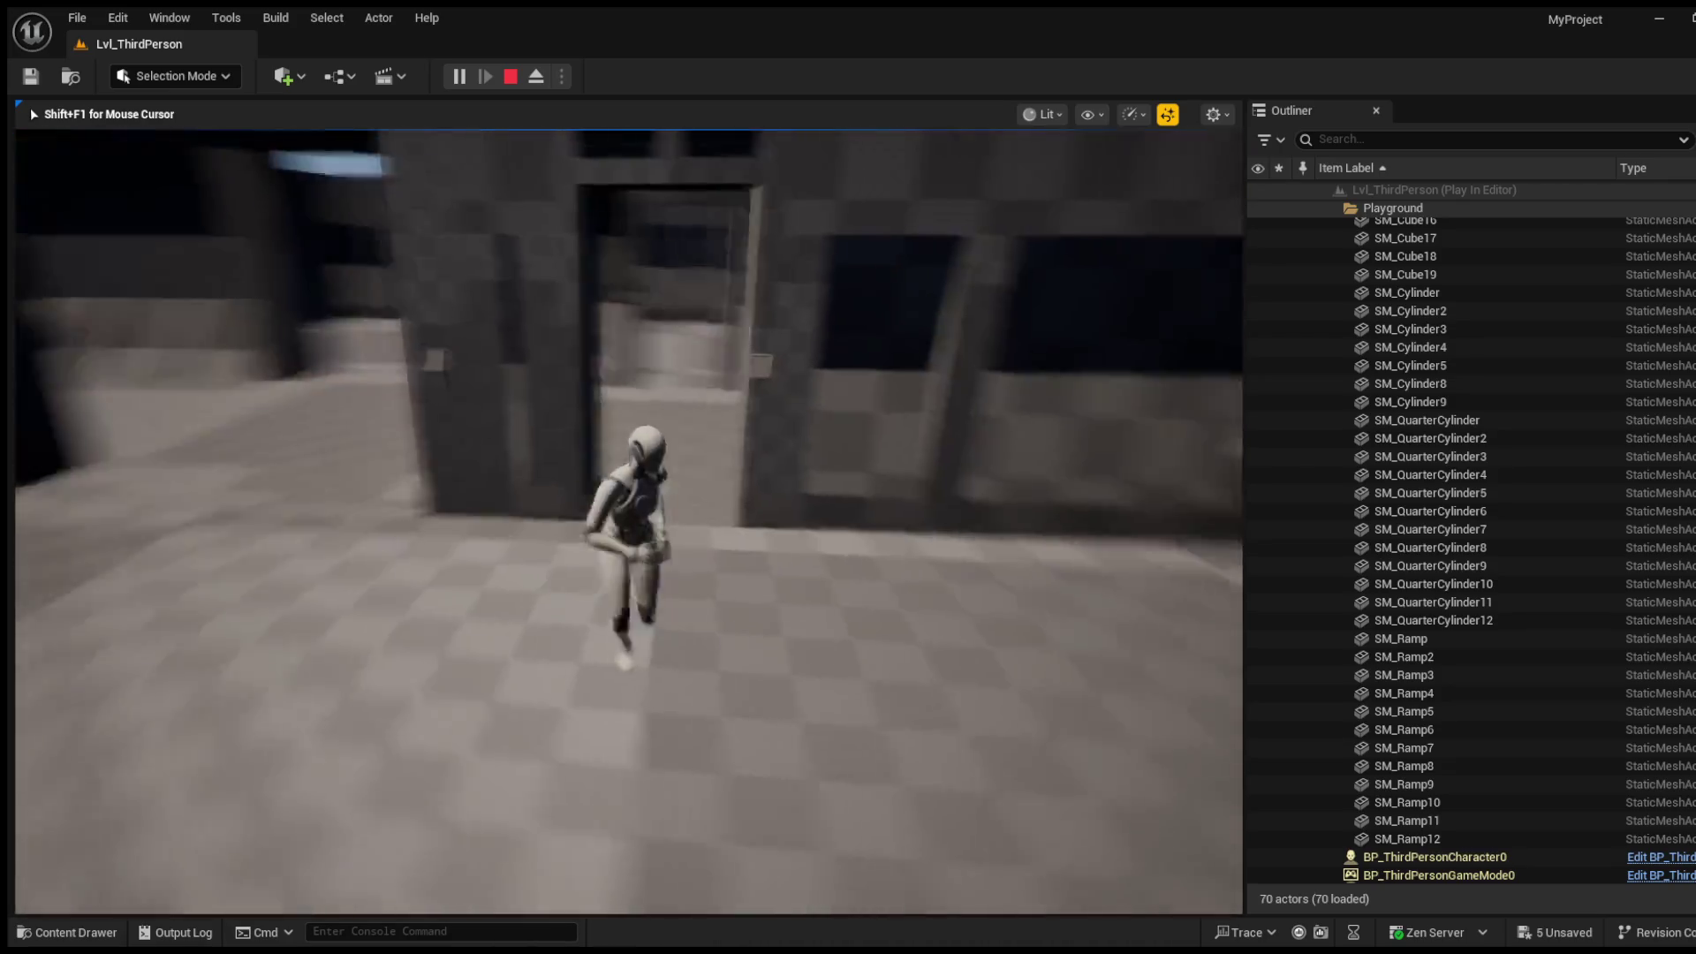
key("w")
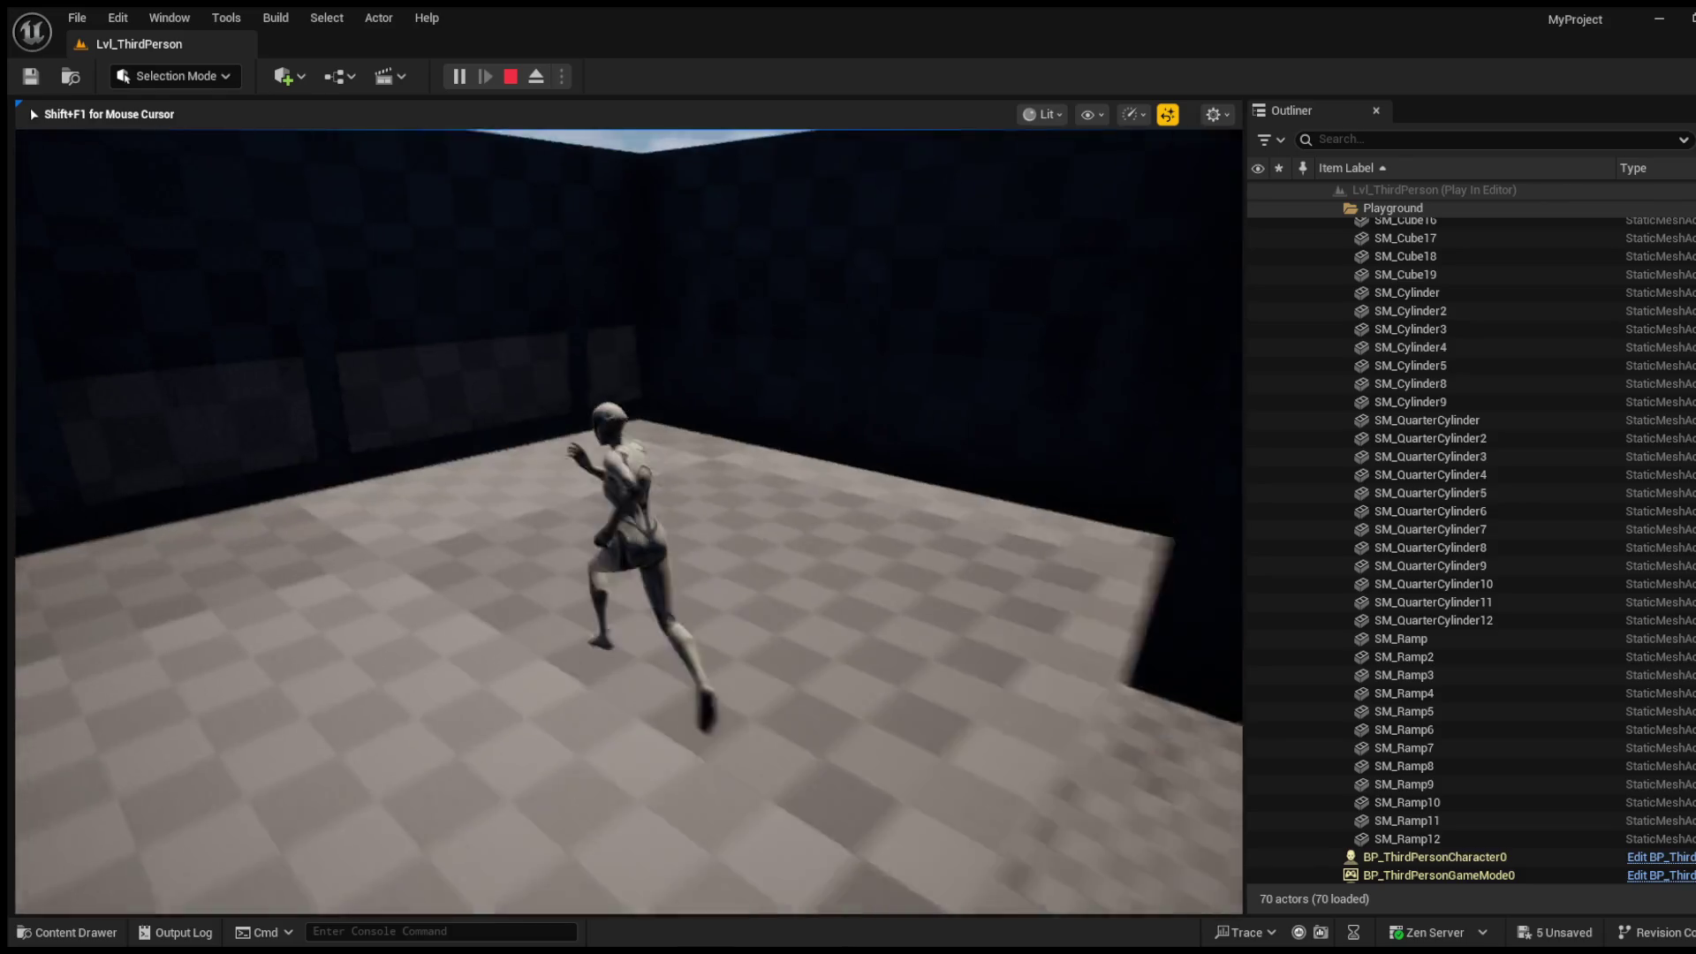
key("w")
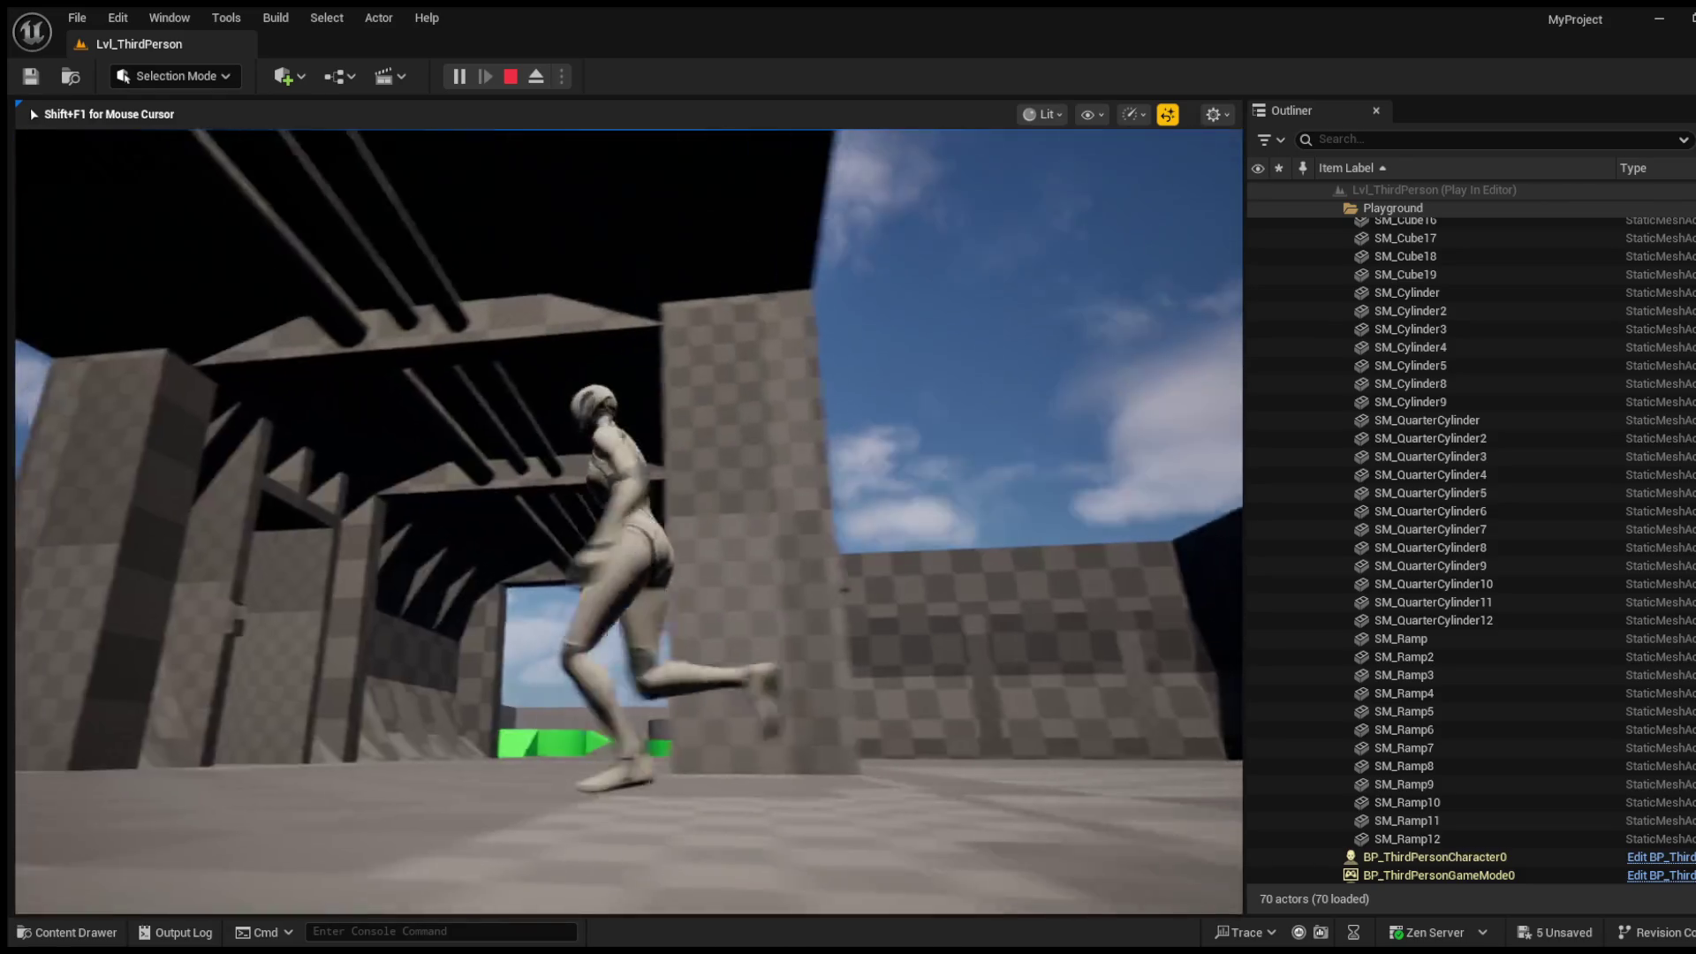
Step: Run through the dark rooms past the pillar and back through the doorway
key("w")
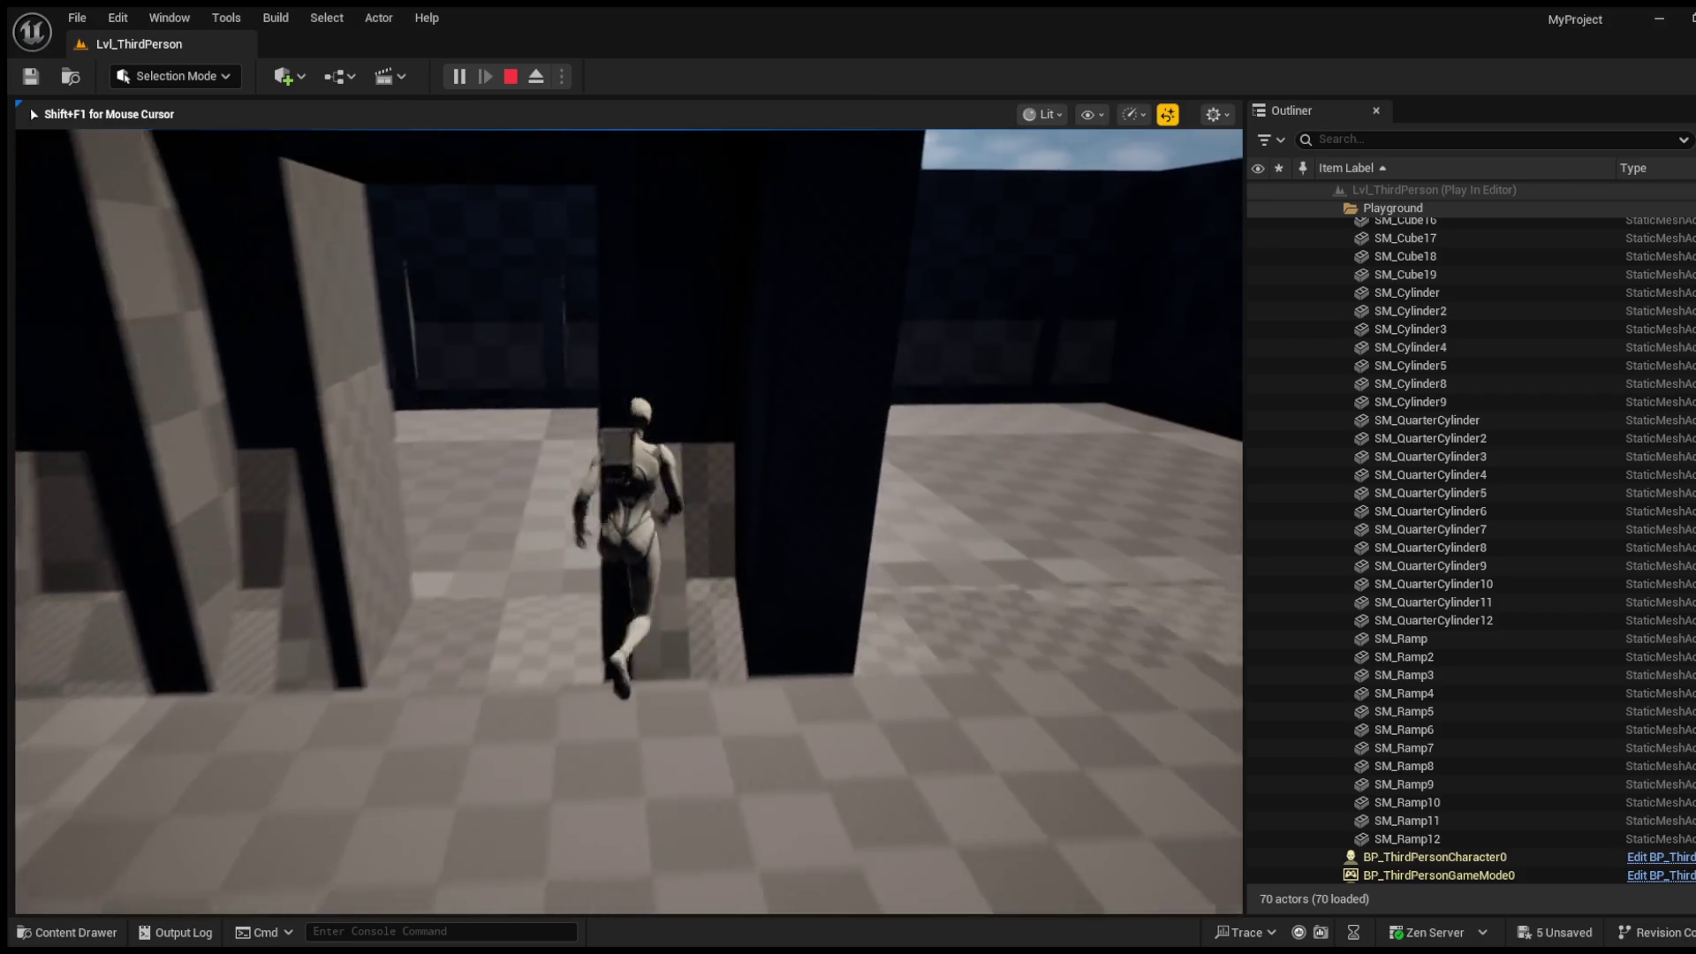
key("w")
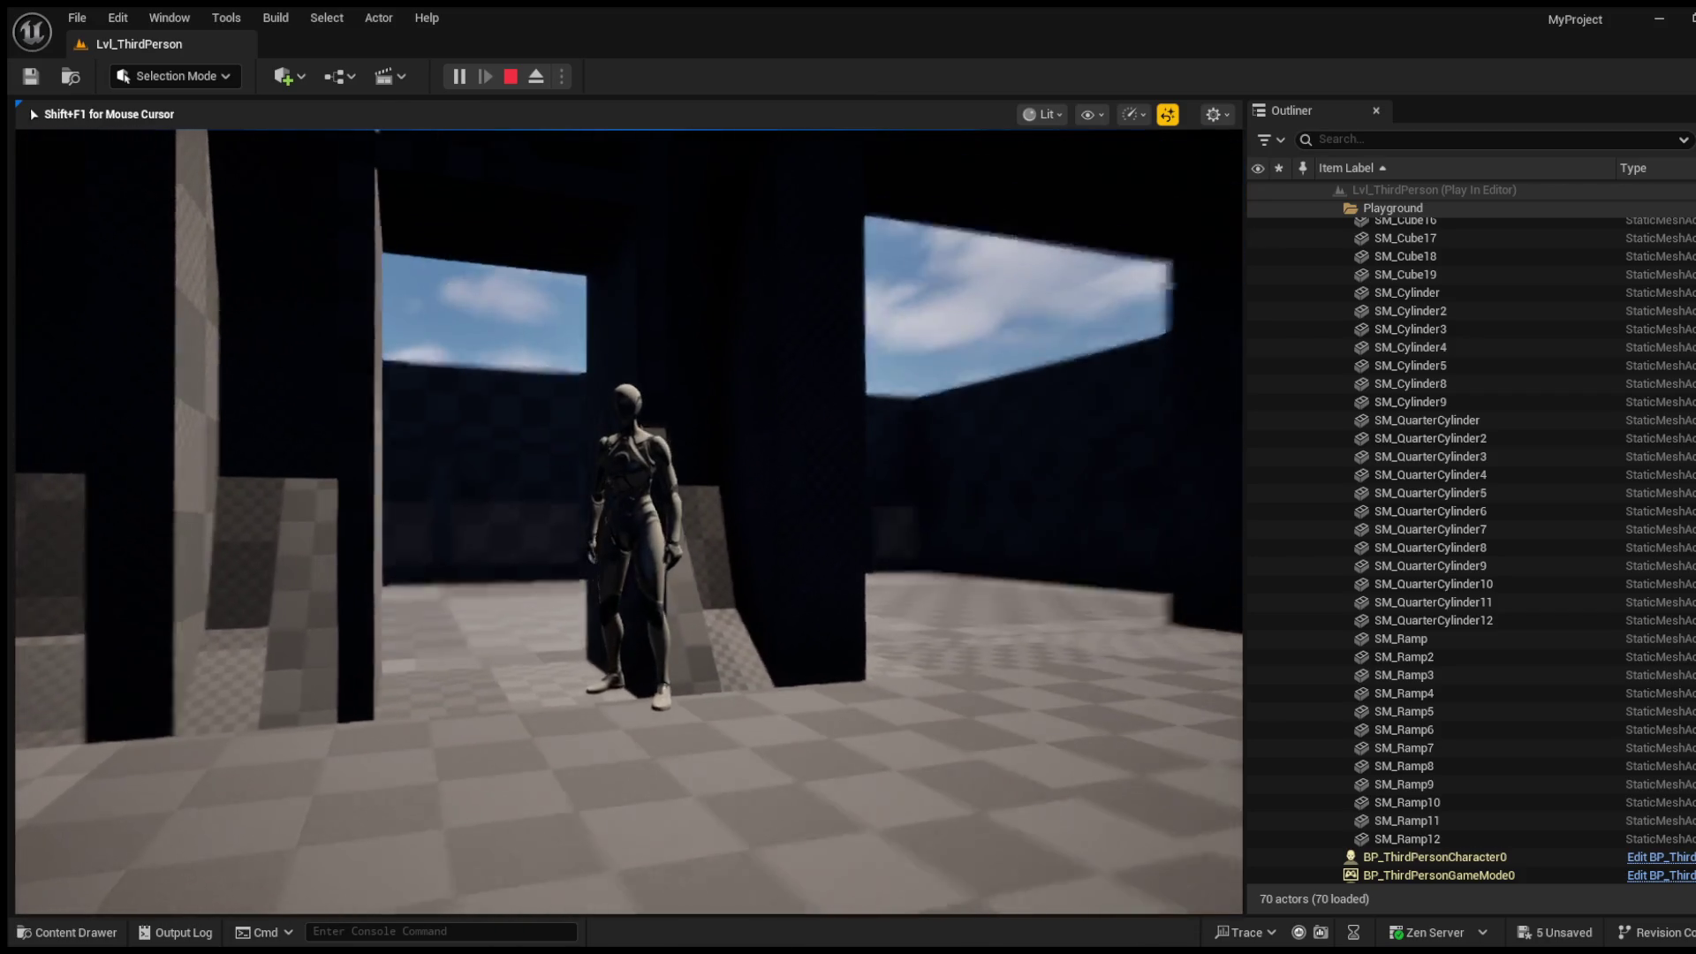
key("w")
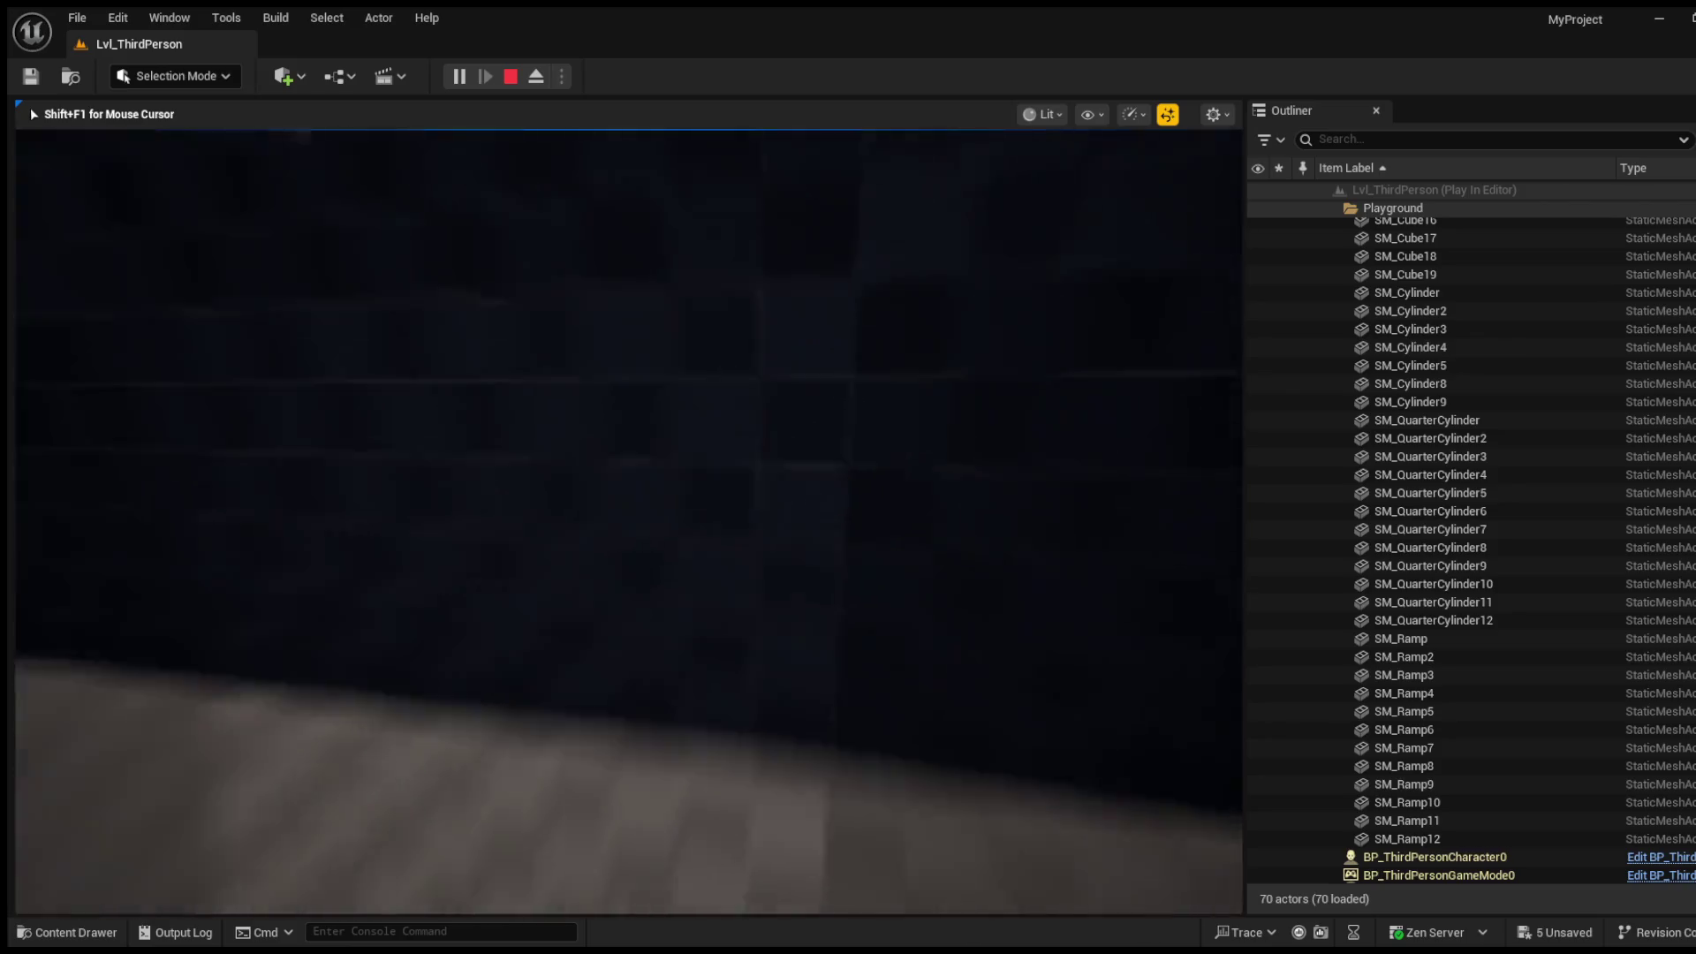
key("w")
key("w")
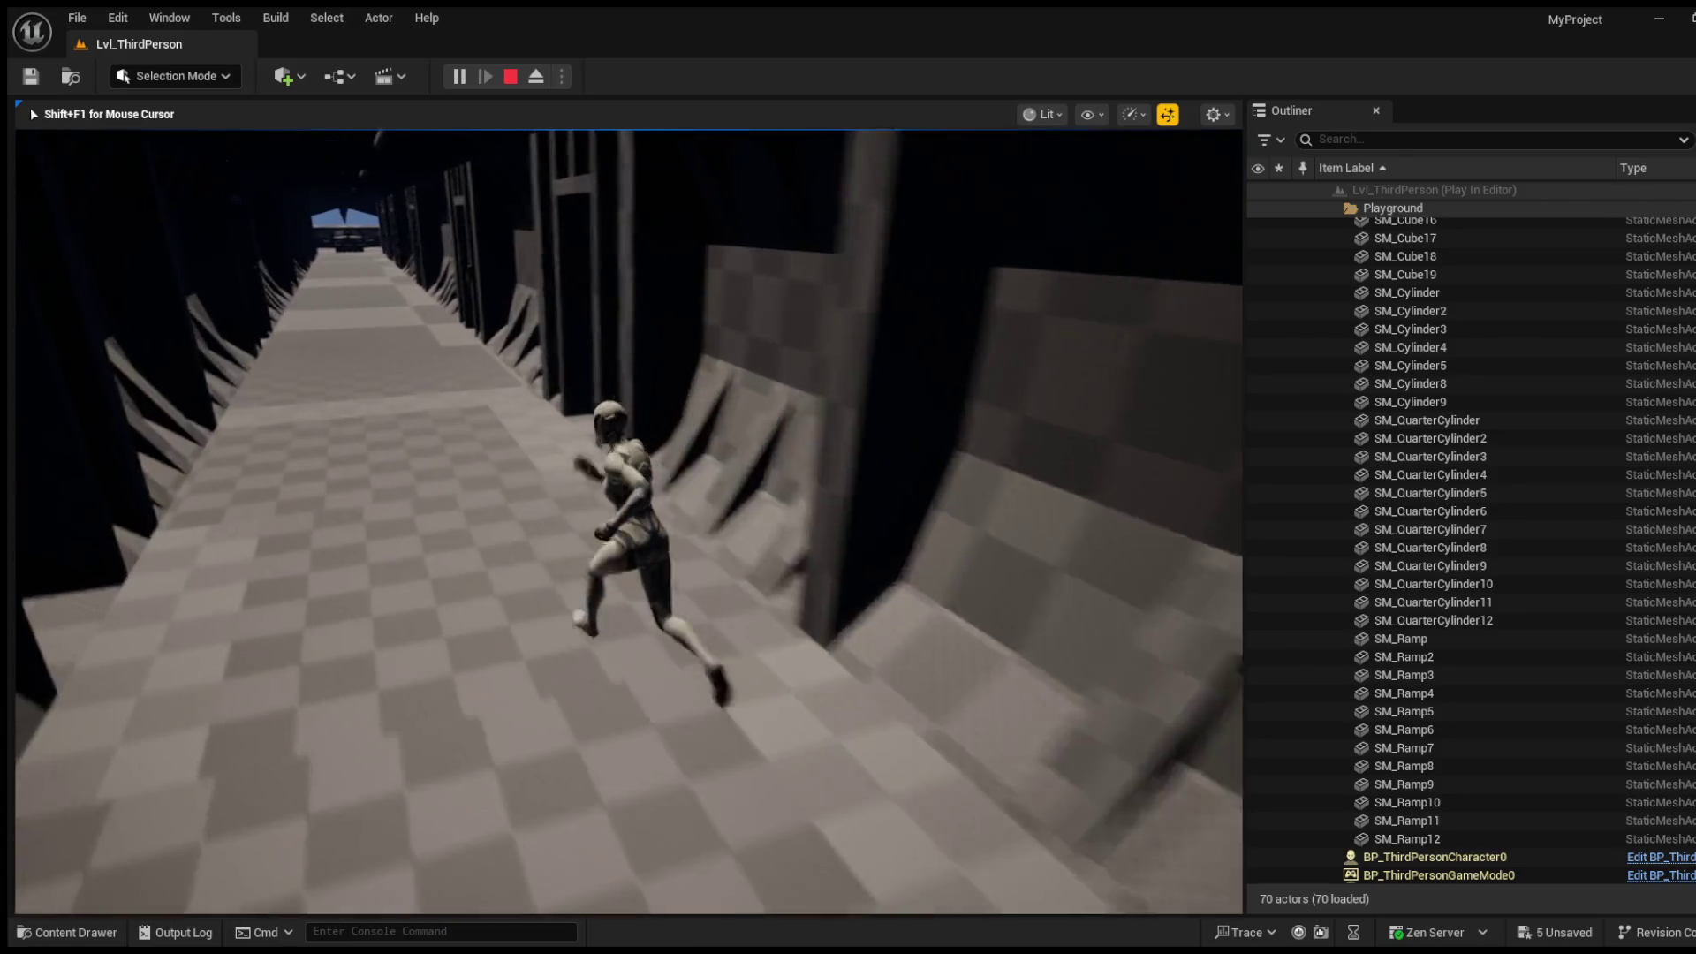
key("w")
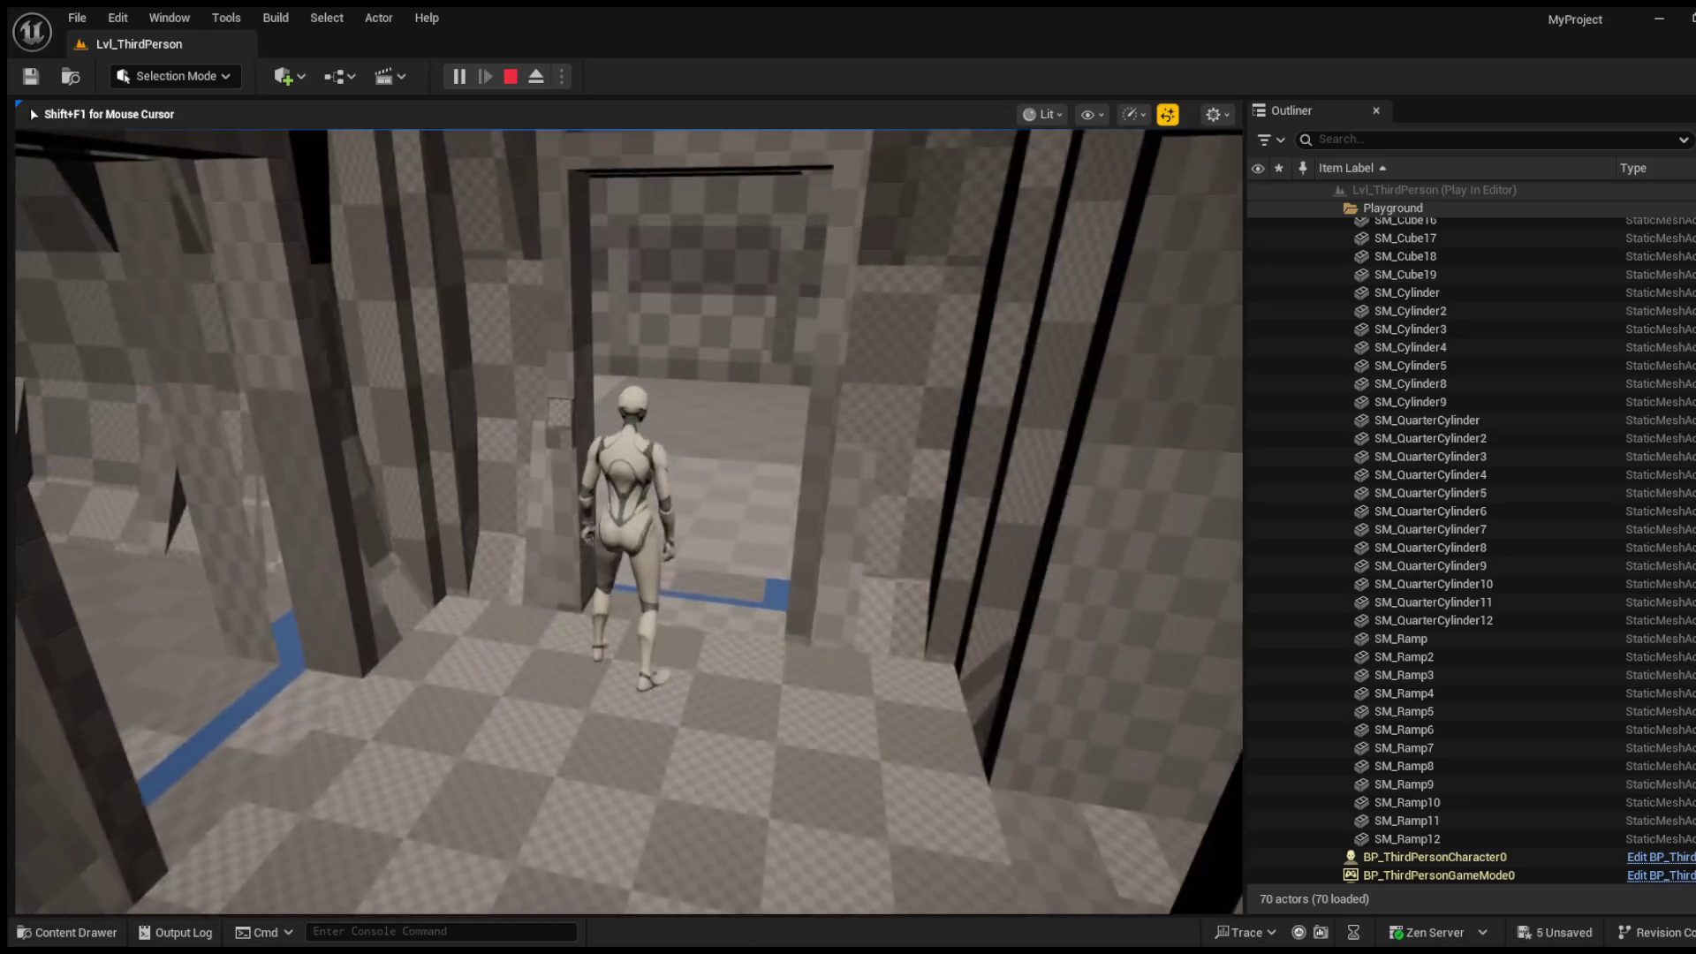
key("w")
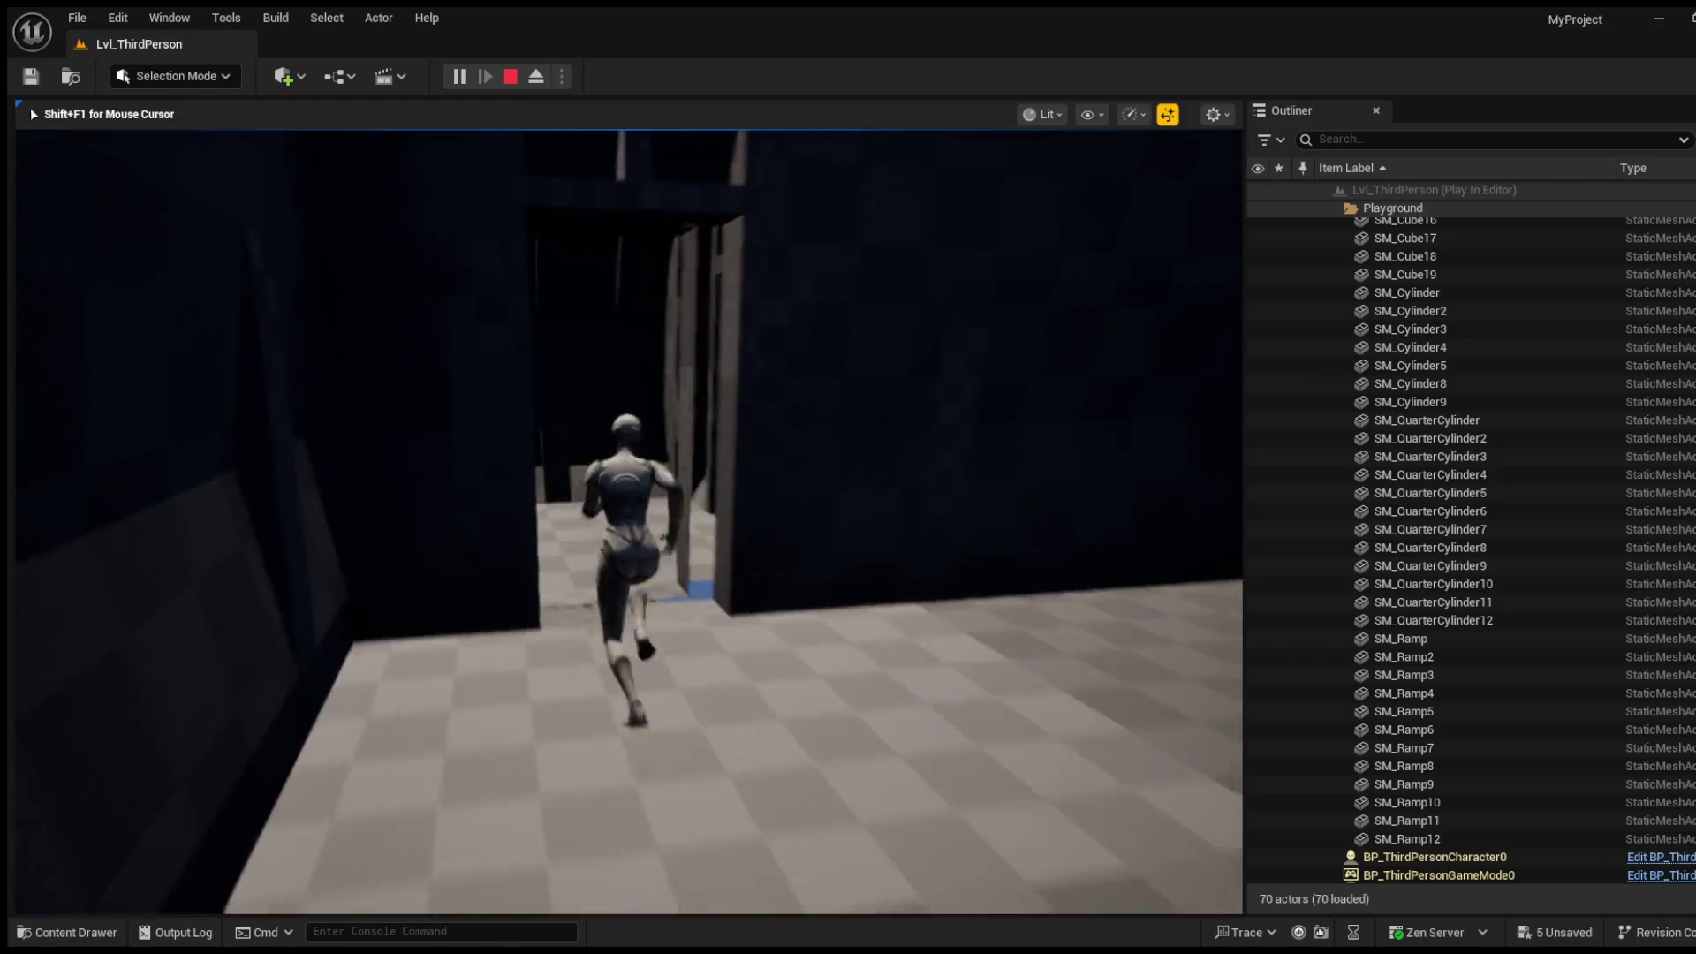
Step: Run down the ship corridor into the room with the round tables
key("w")
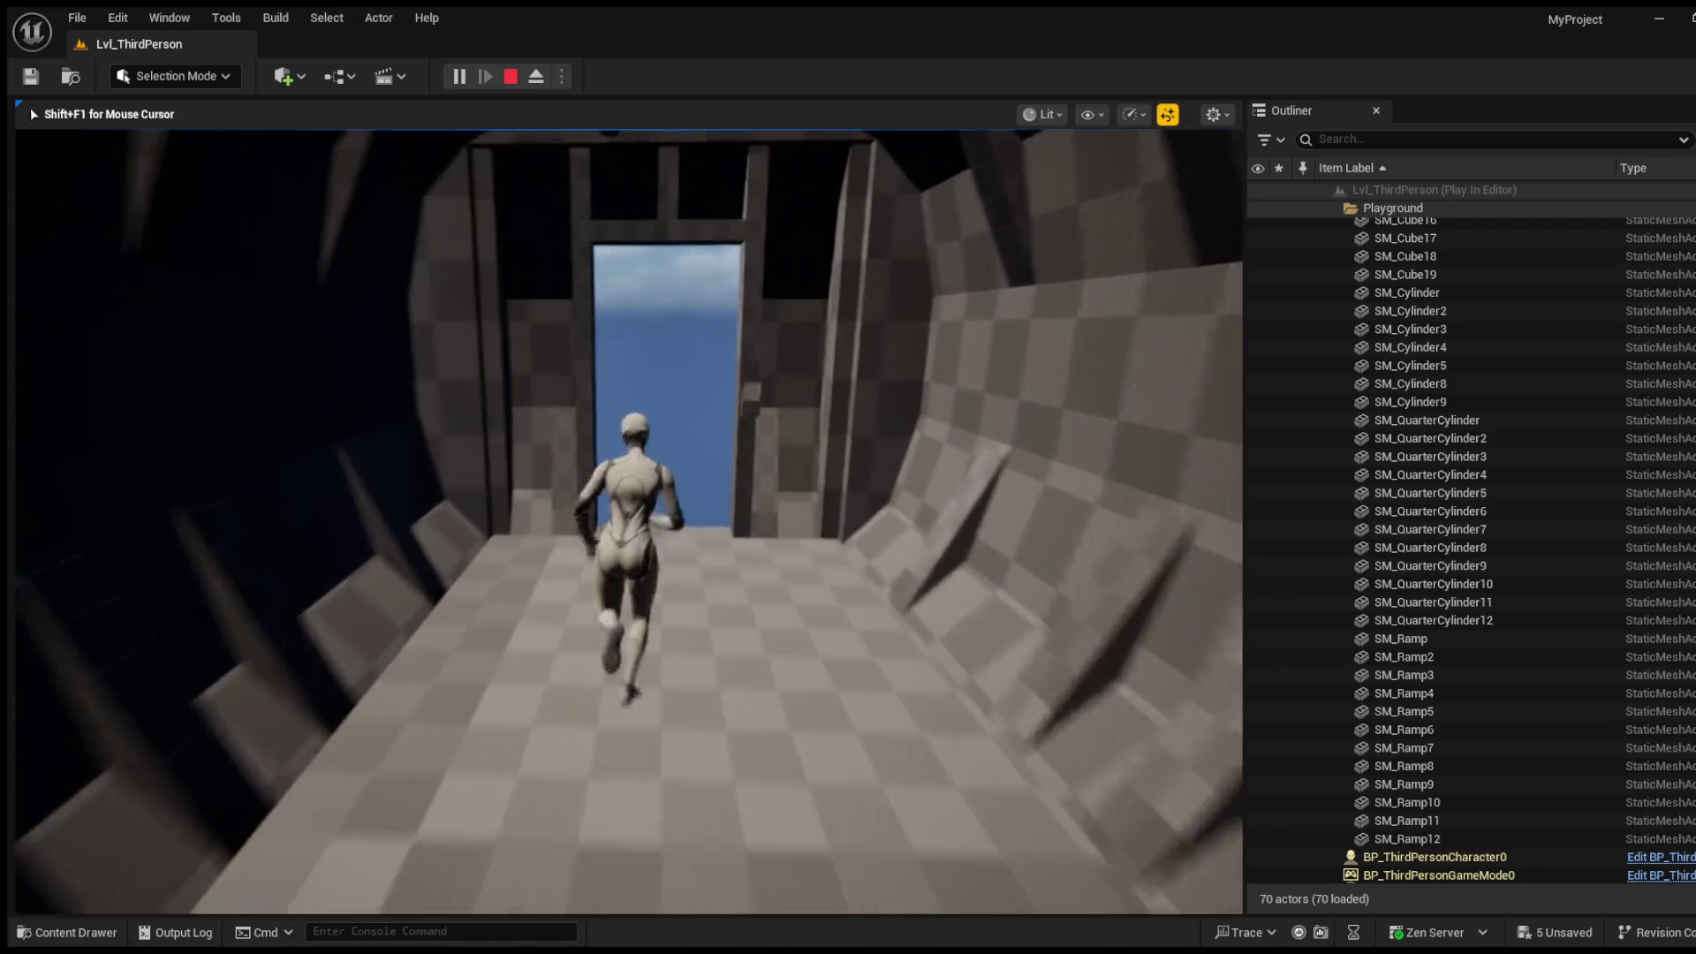
key("w")
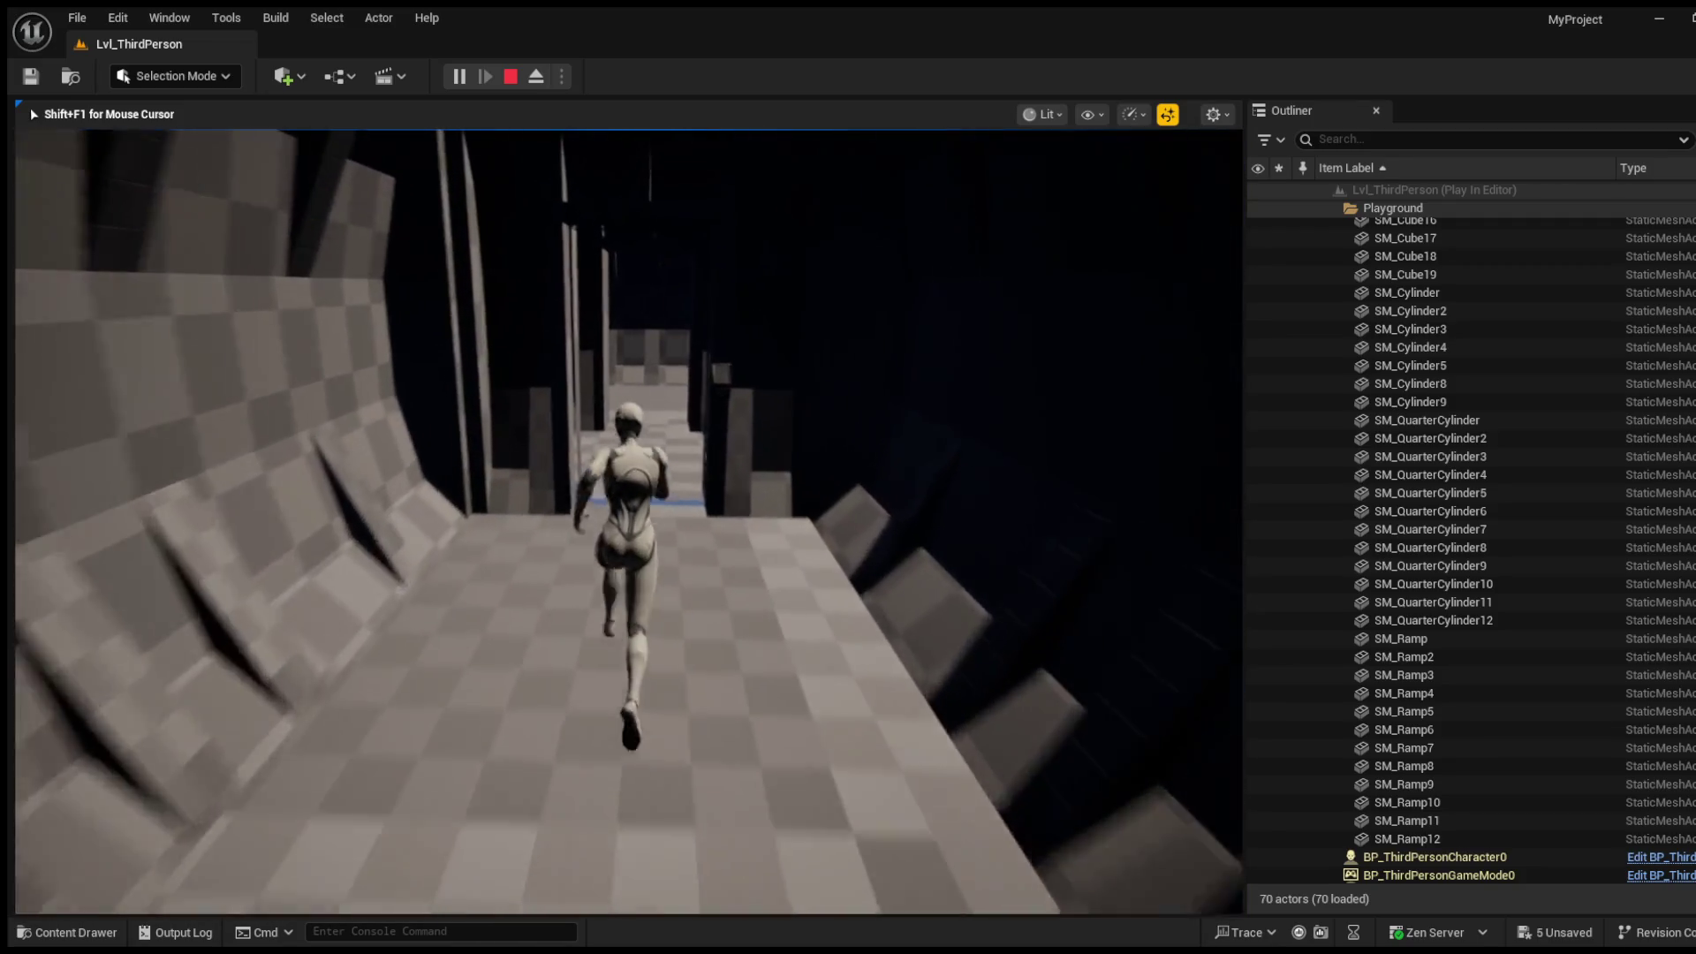
key("w")
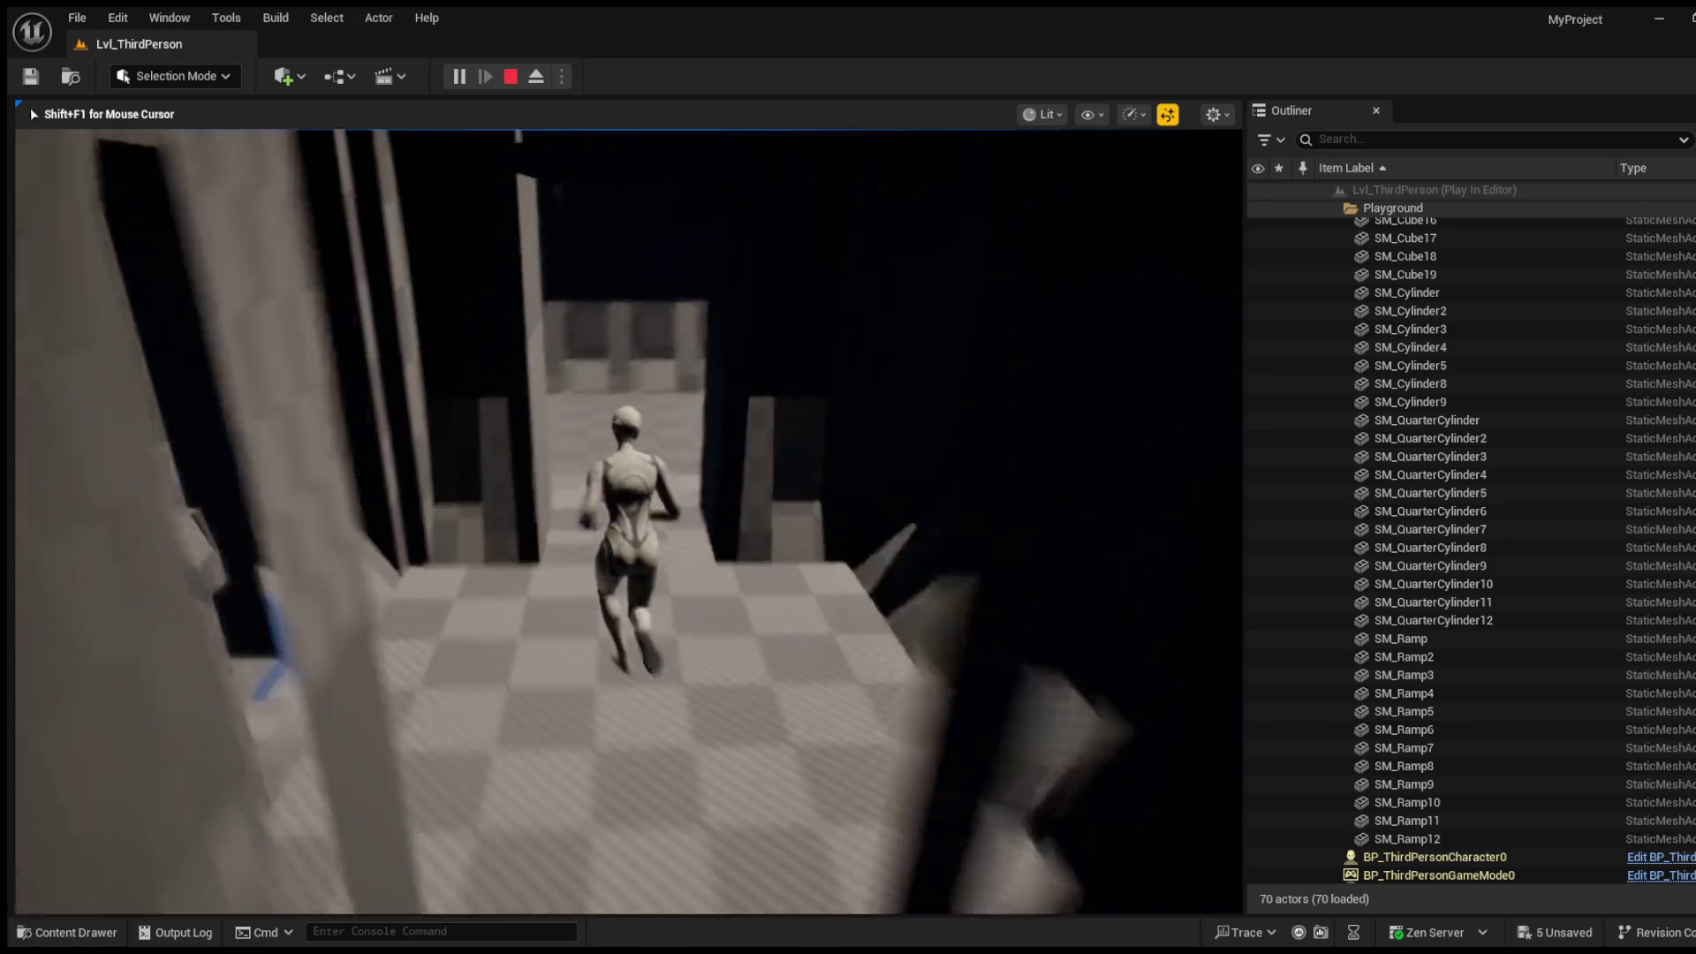
key("w")
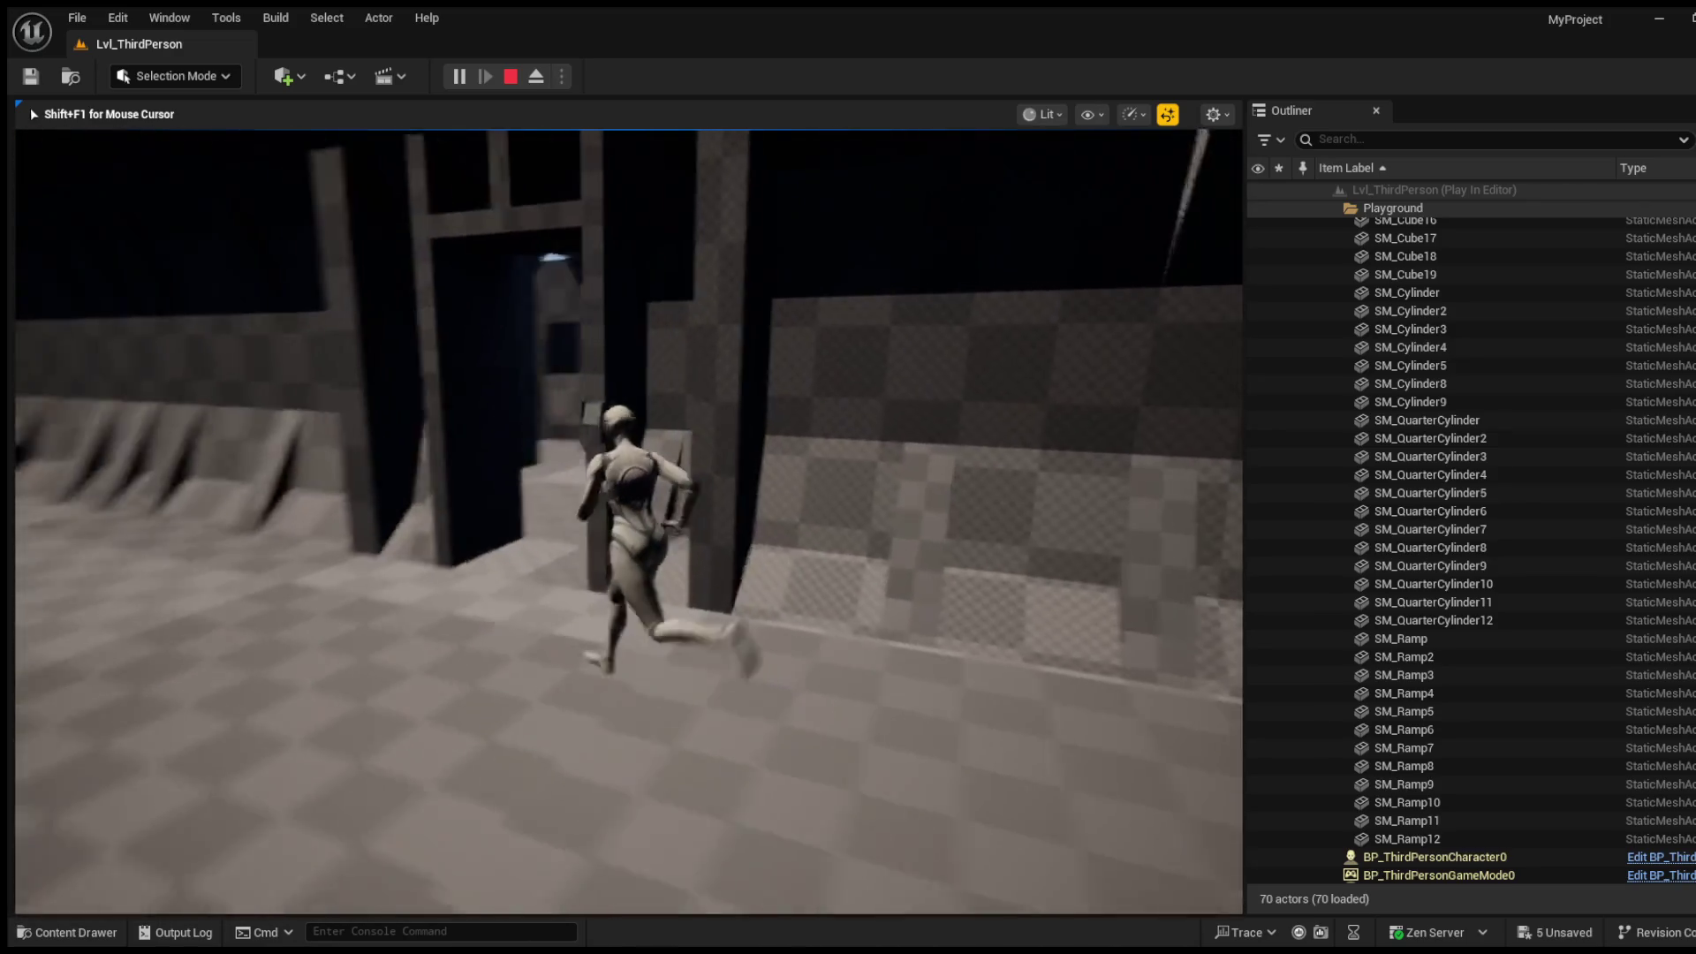
key("w")
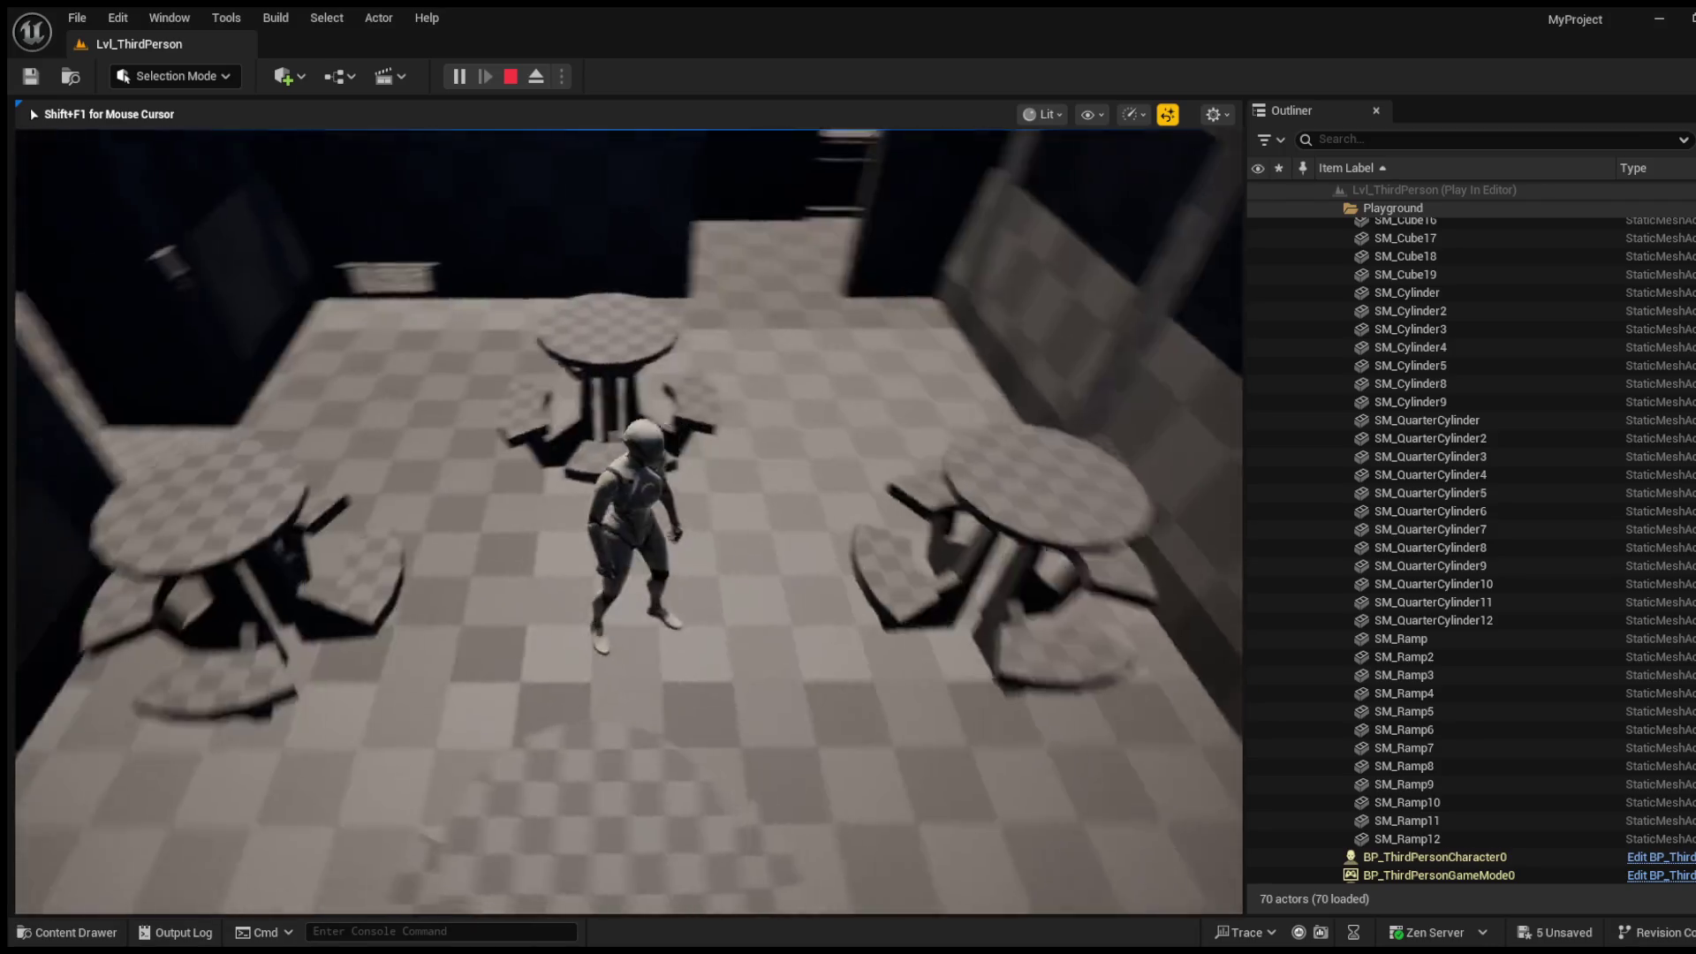
key("w")
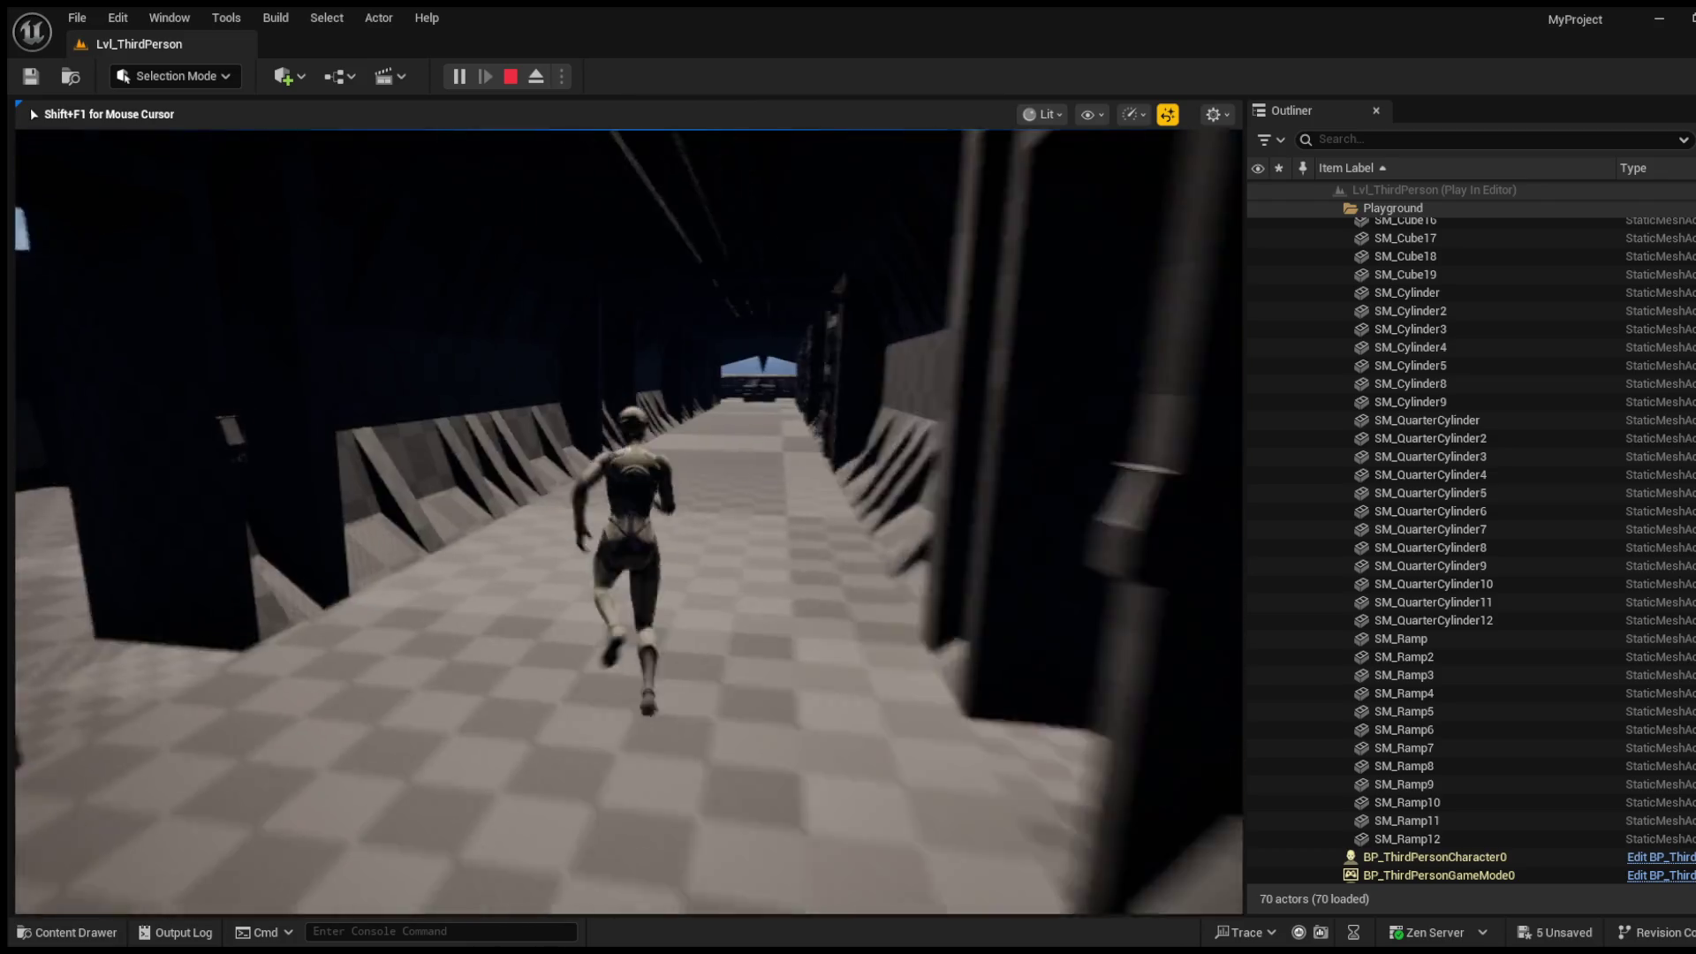
Step: Run through the side doorway past the blue-lit opening into the dark corridor
key("w")
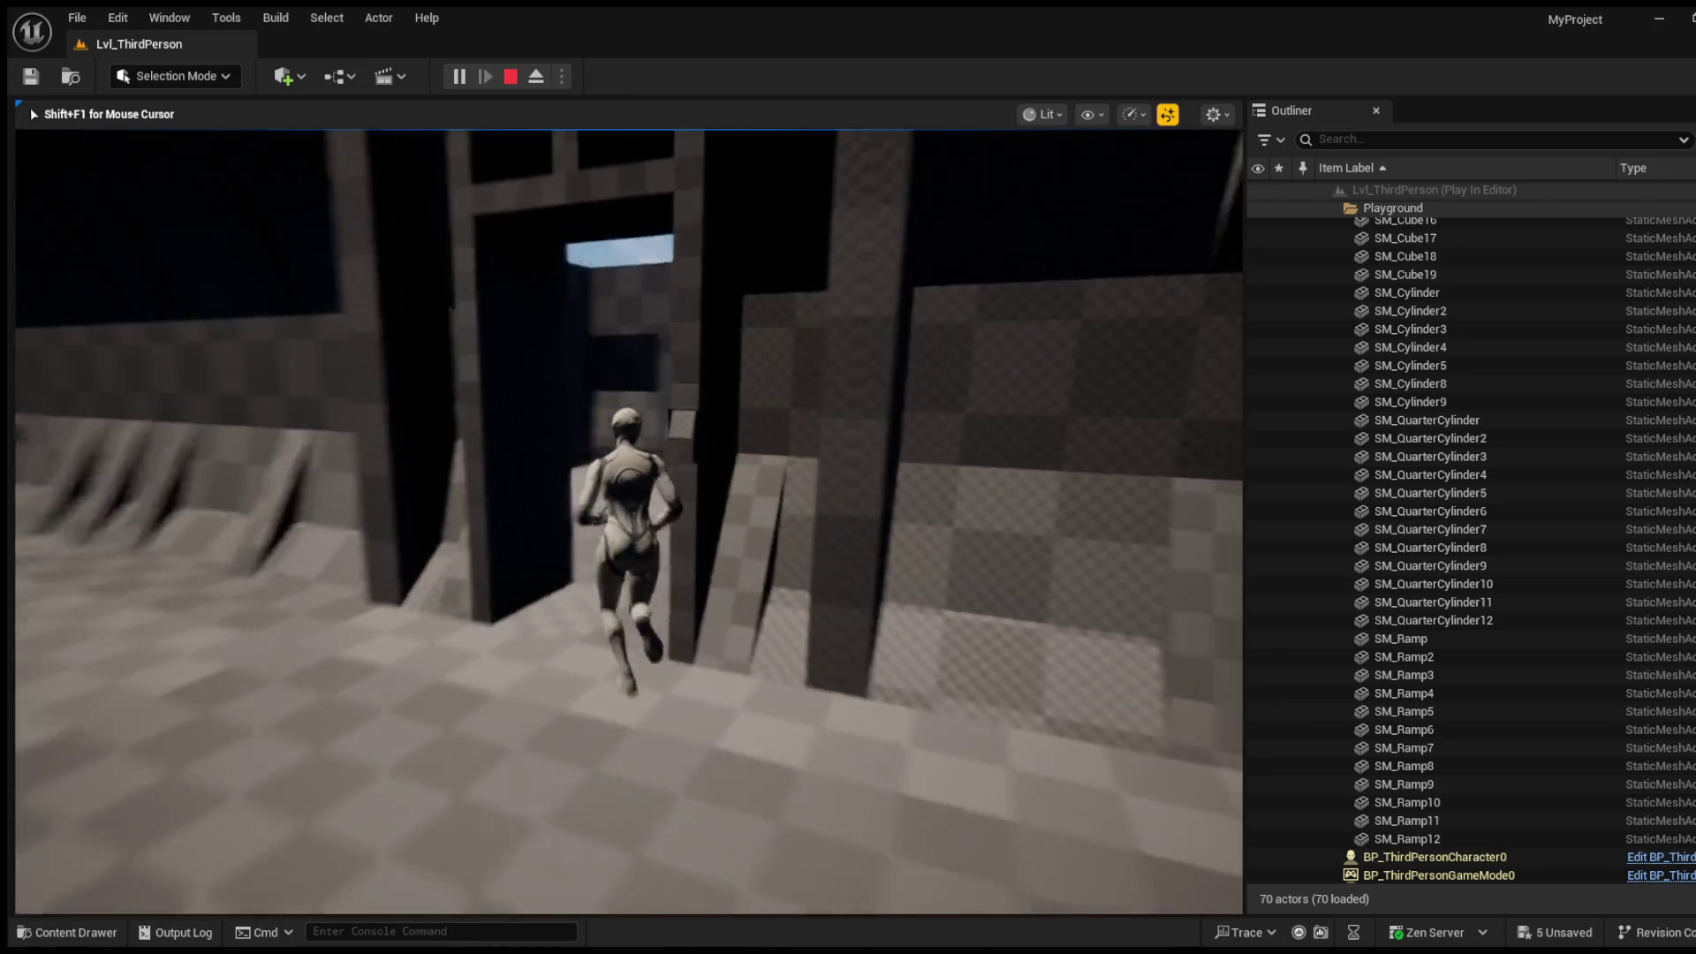
key("w")
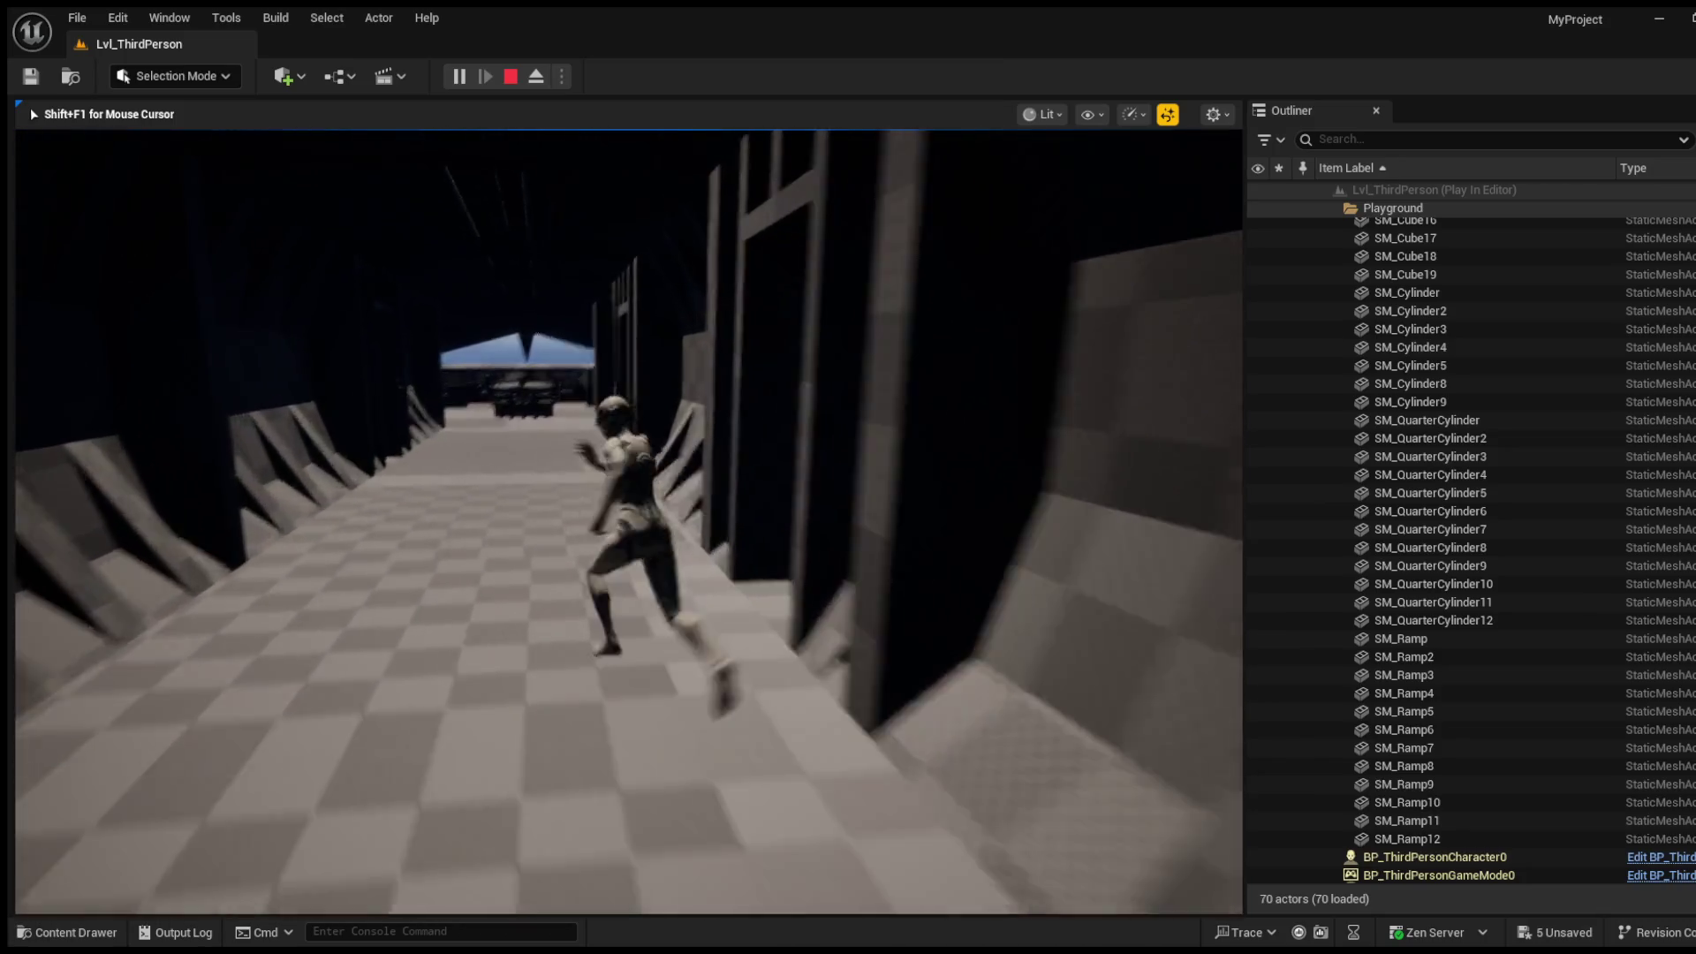
key("w")
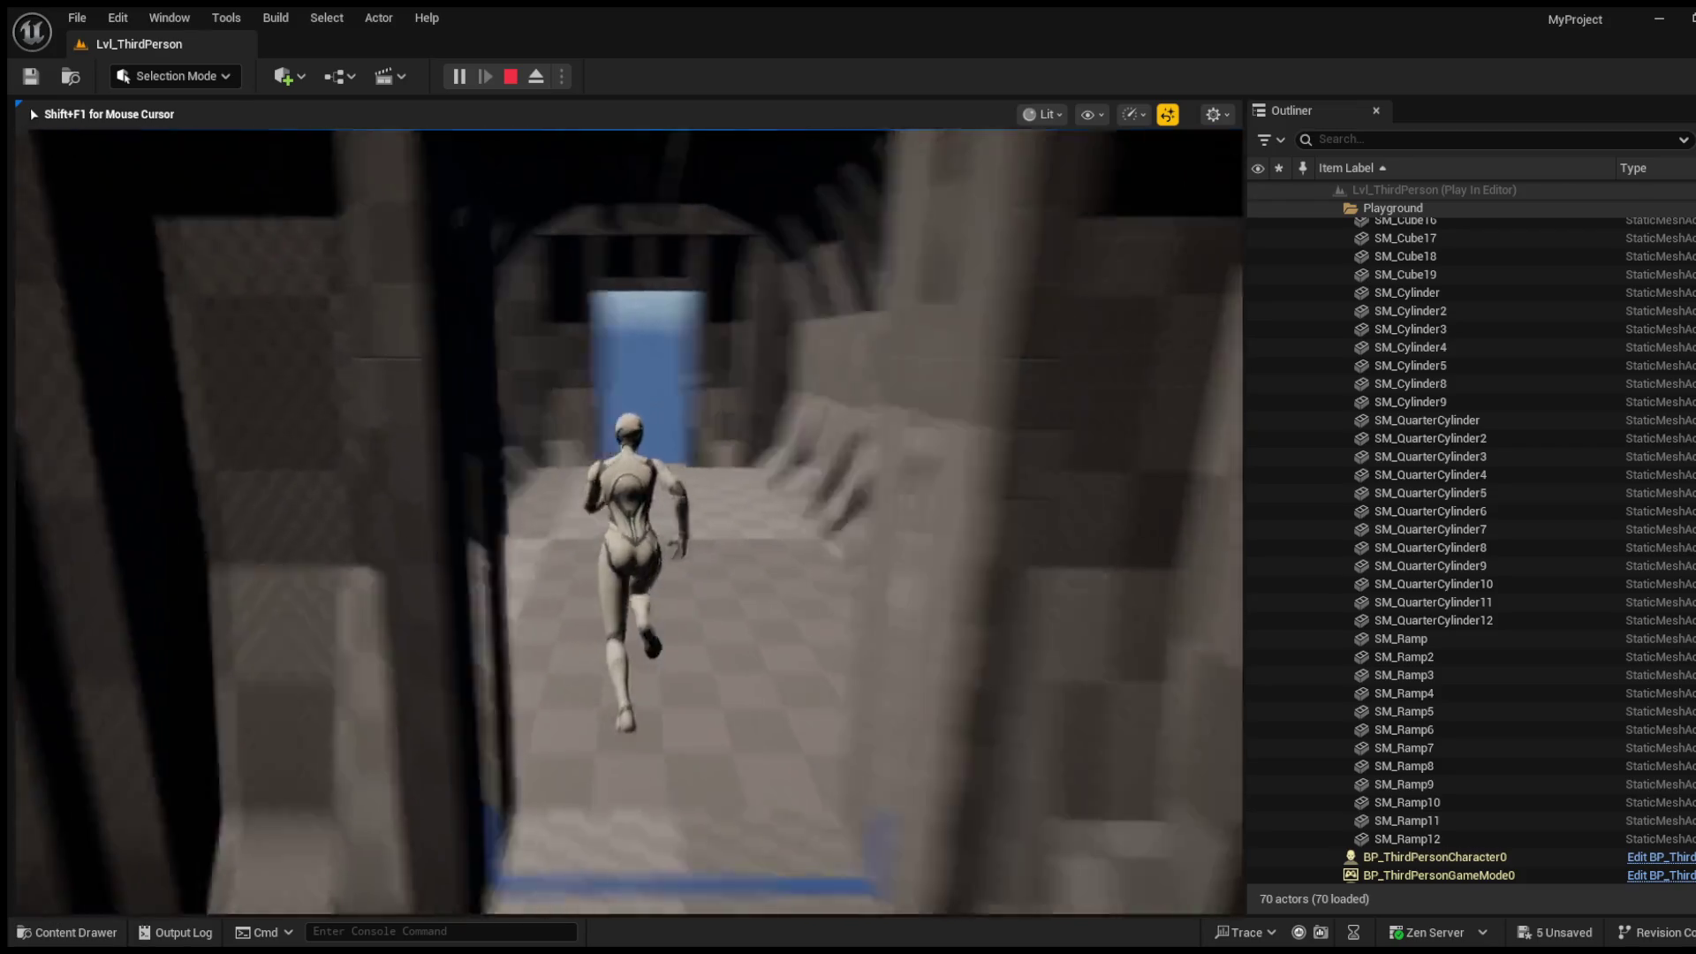
key("w")
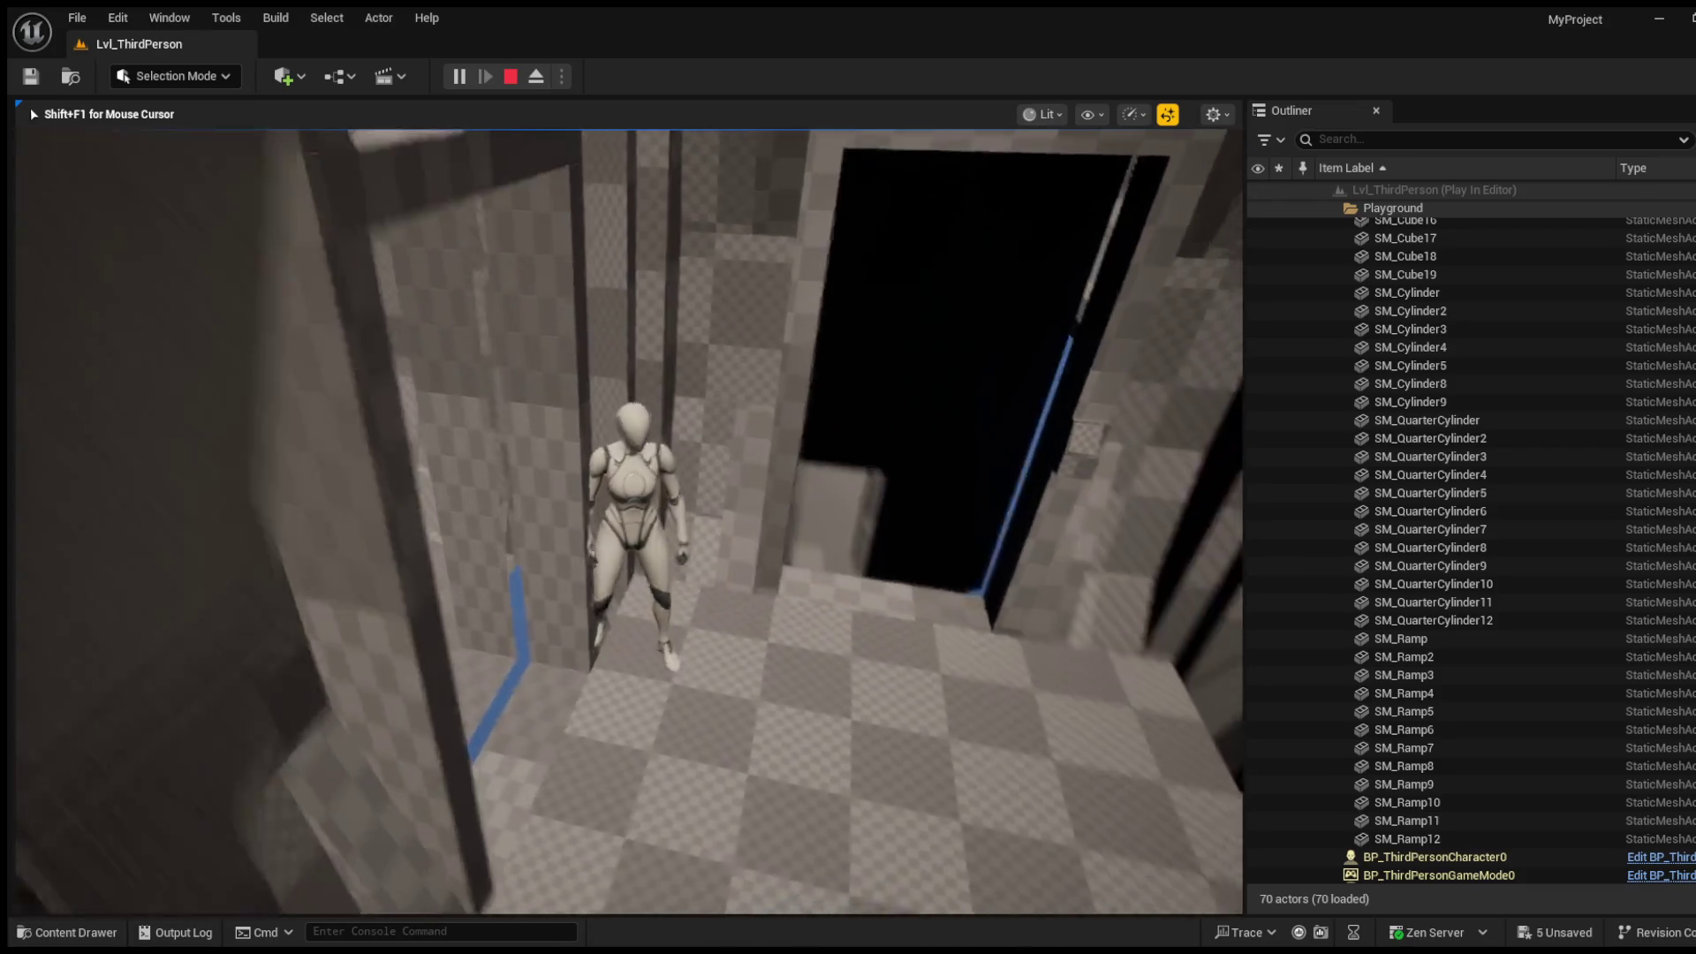
key("w")
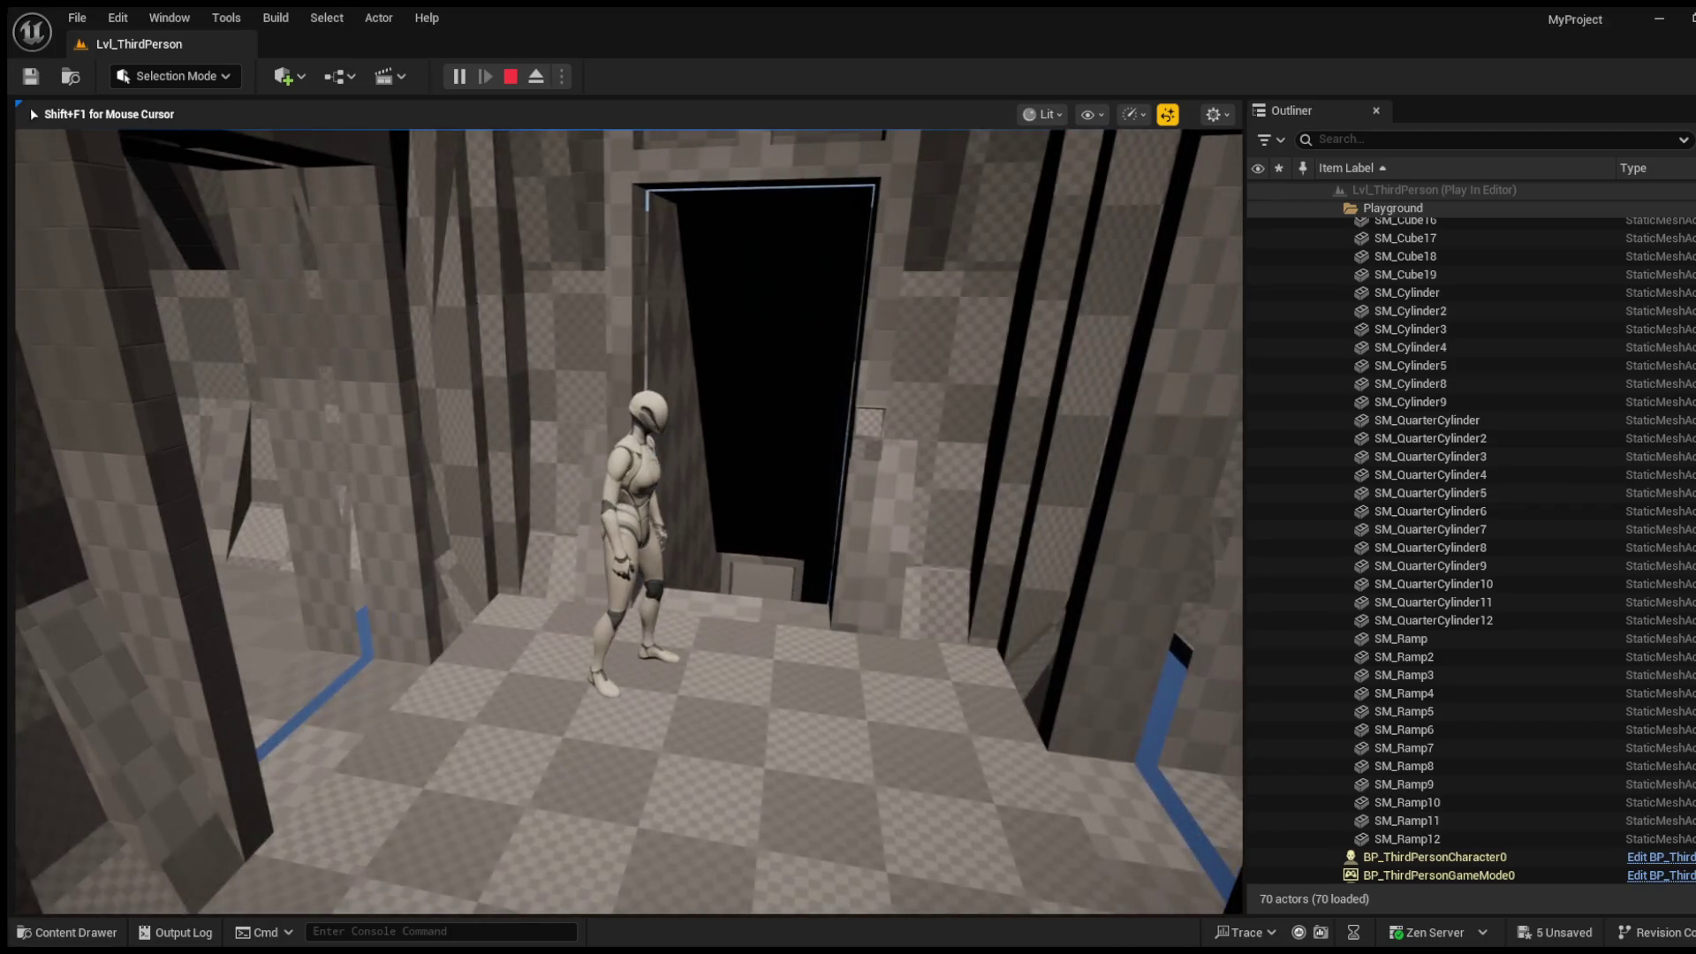
key("w")
key("w")
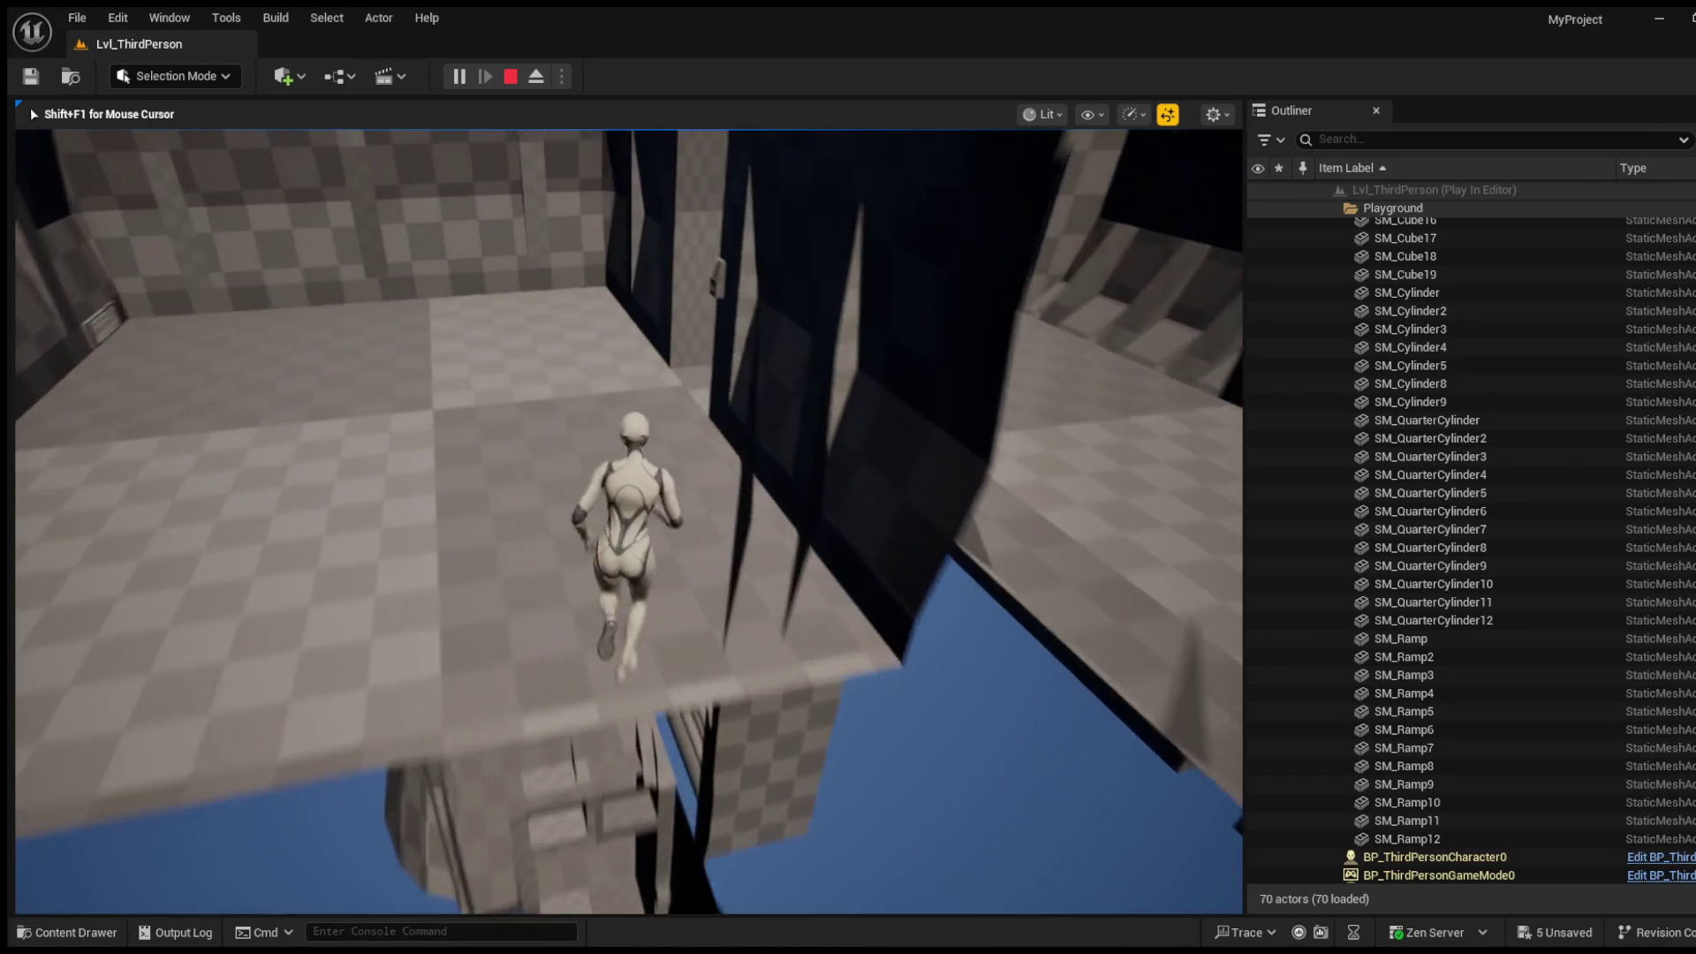
Step: Cross the room past the table, jump onto the raised platform, run off its edge, then stop Play
key("w")
key("w")
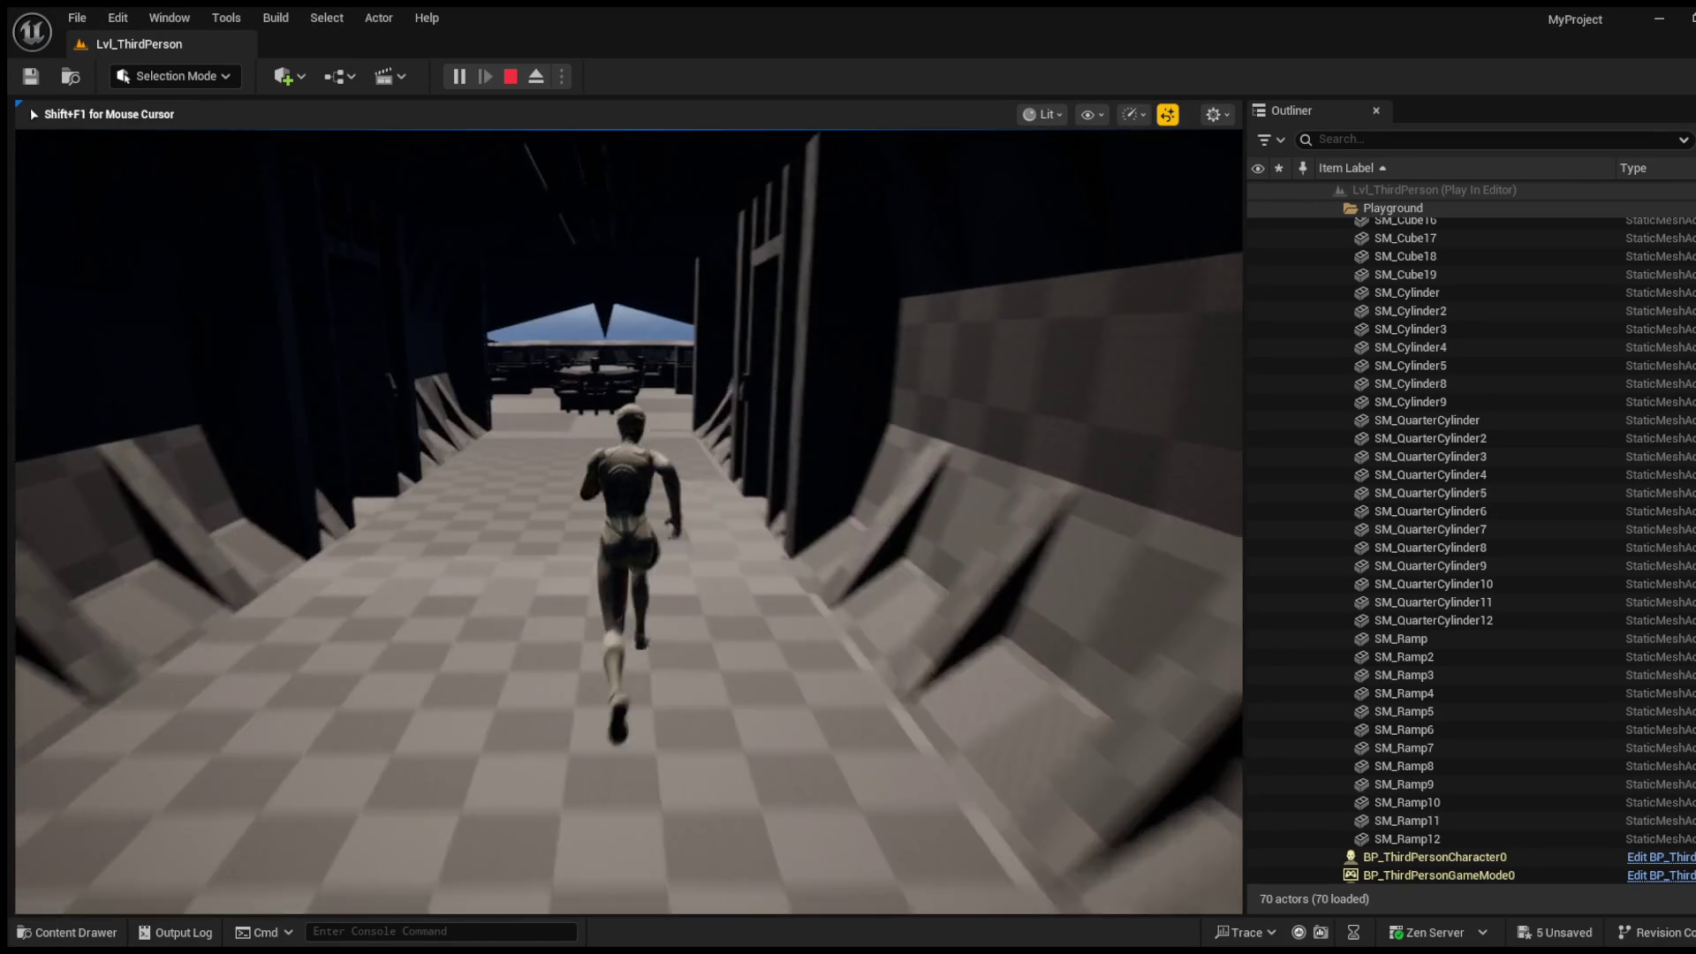
key("w")
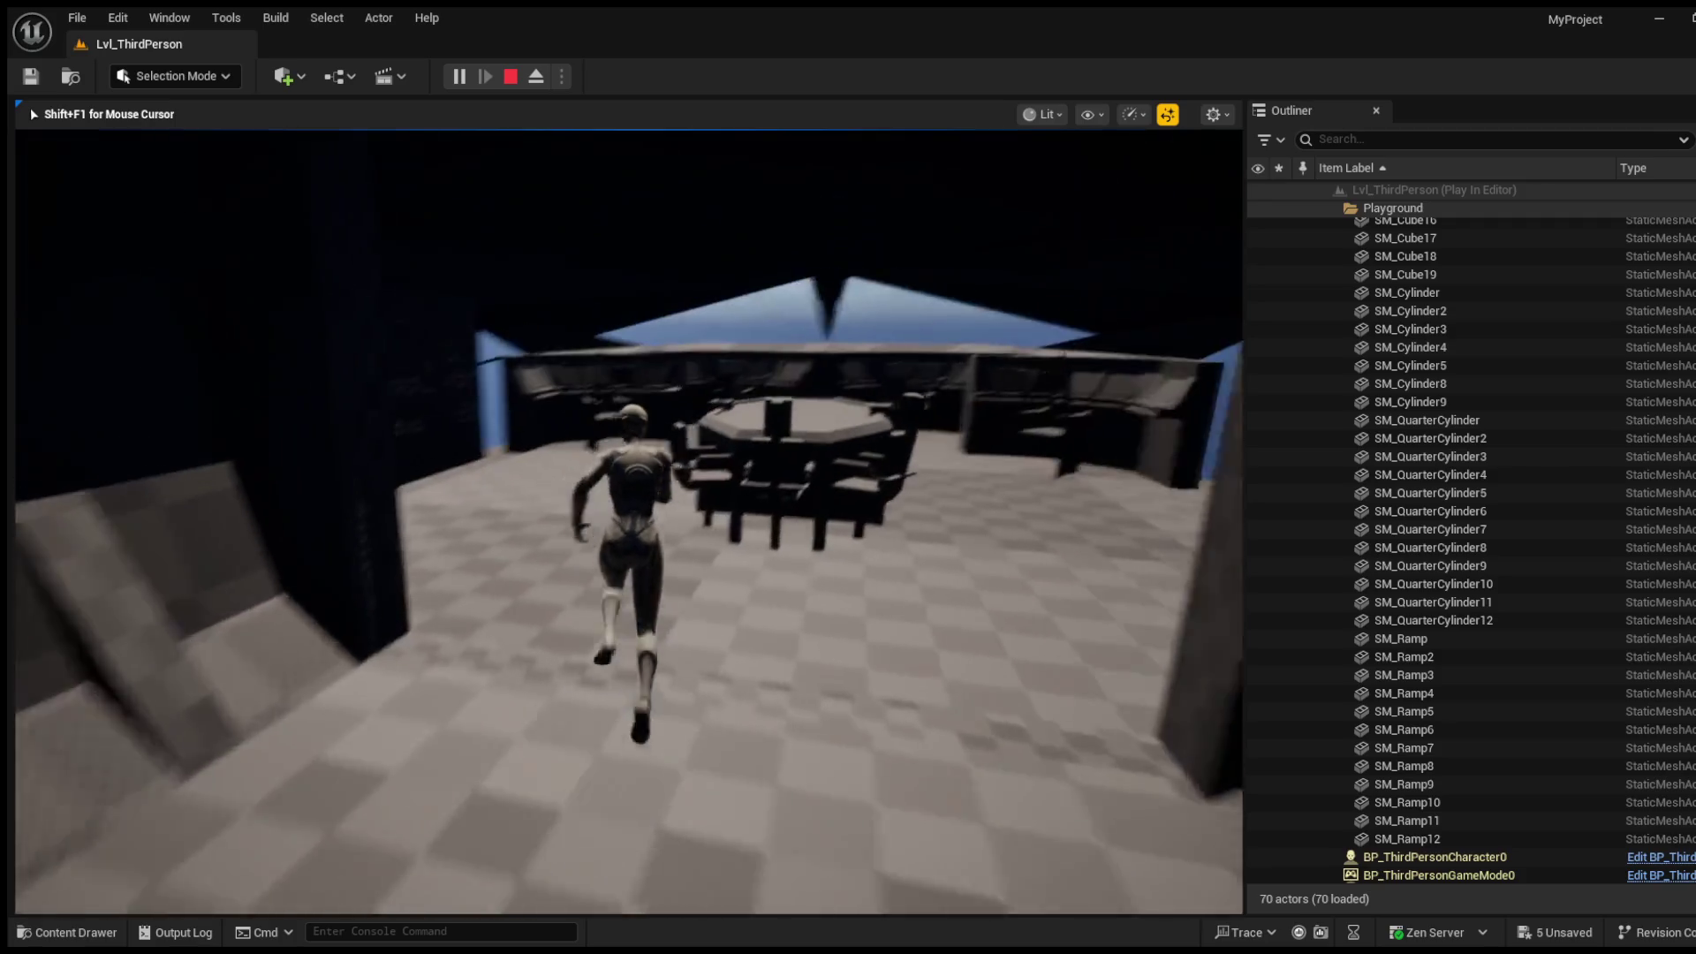
key("w")
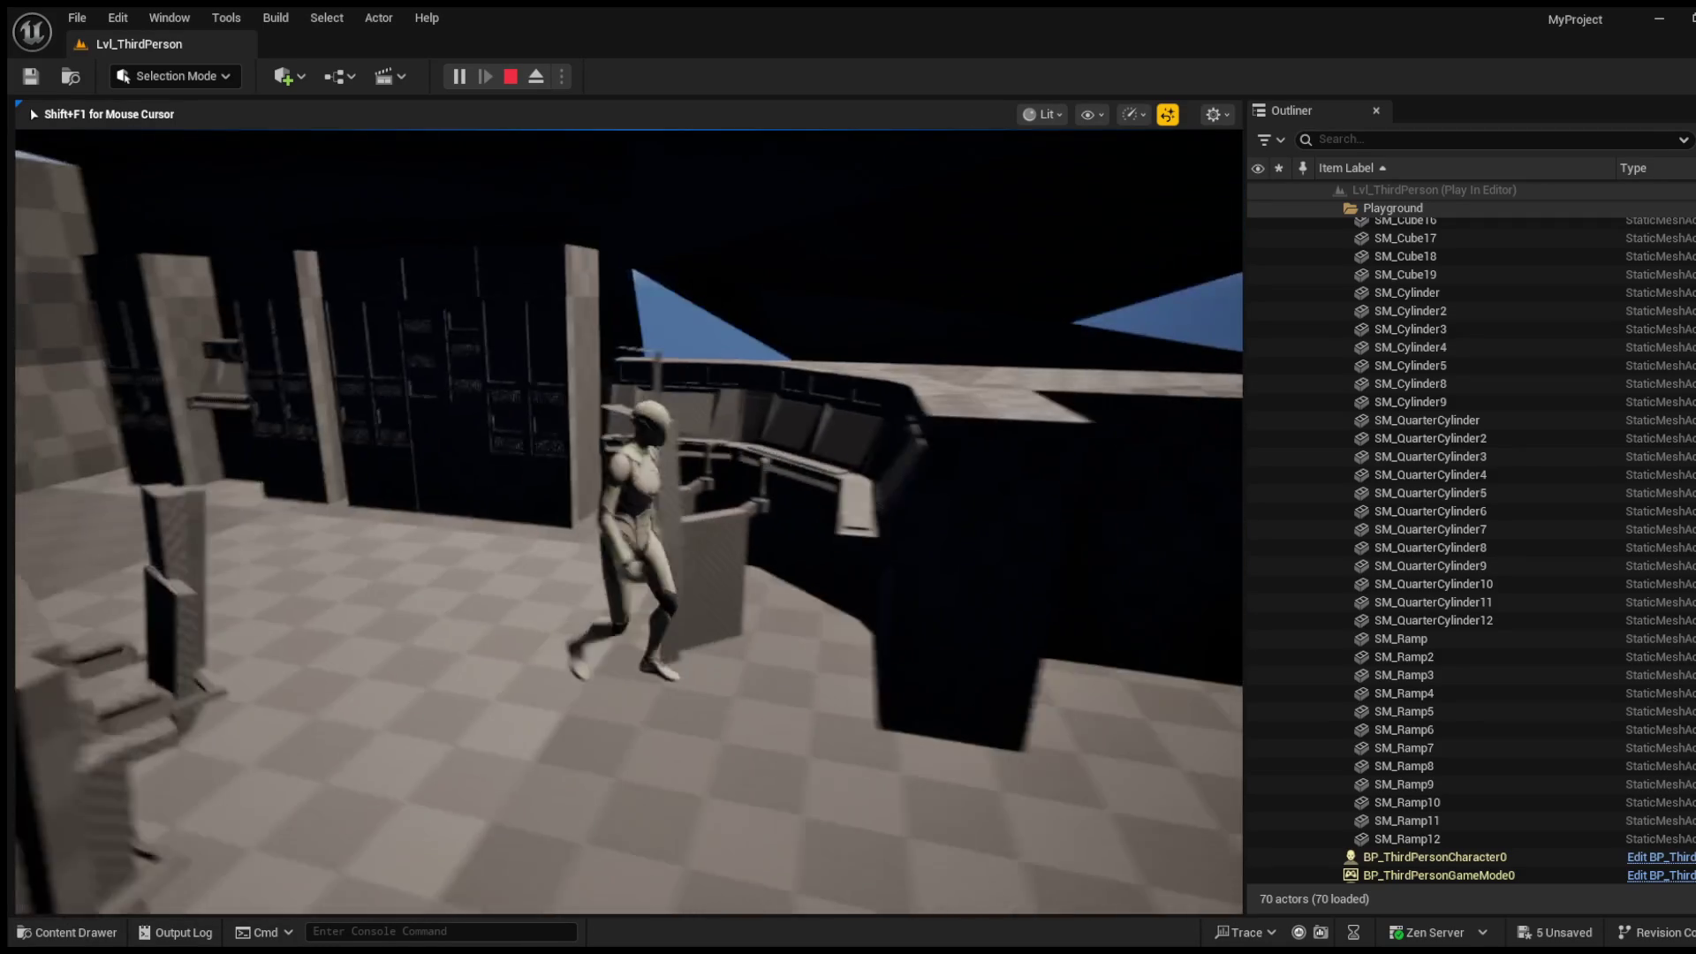
key("w")
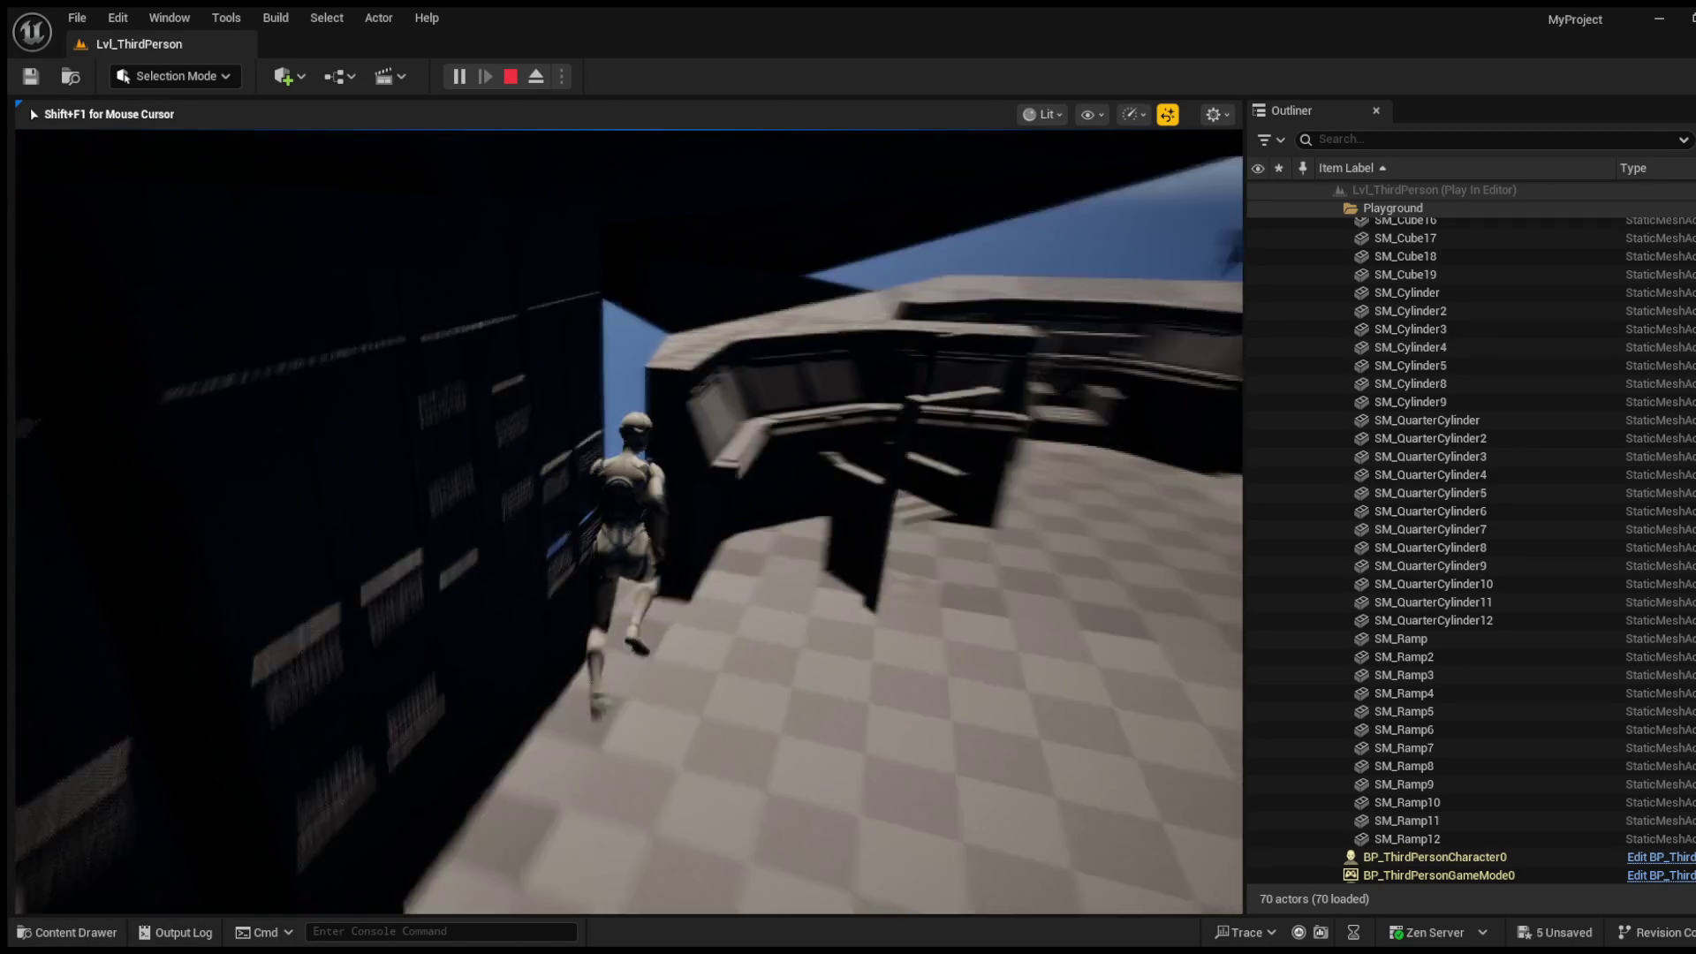
key("w")
key("space")
key("w")
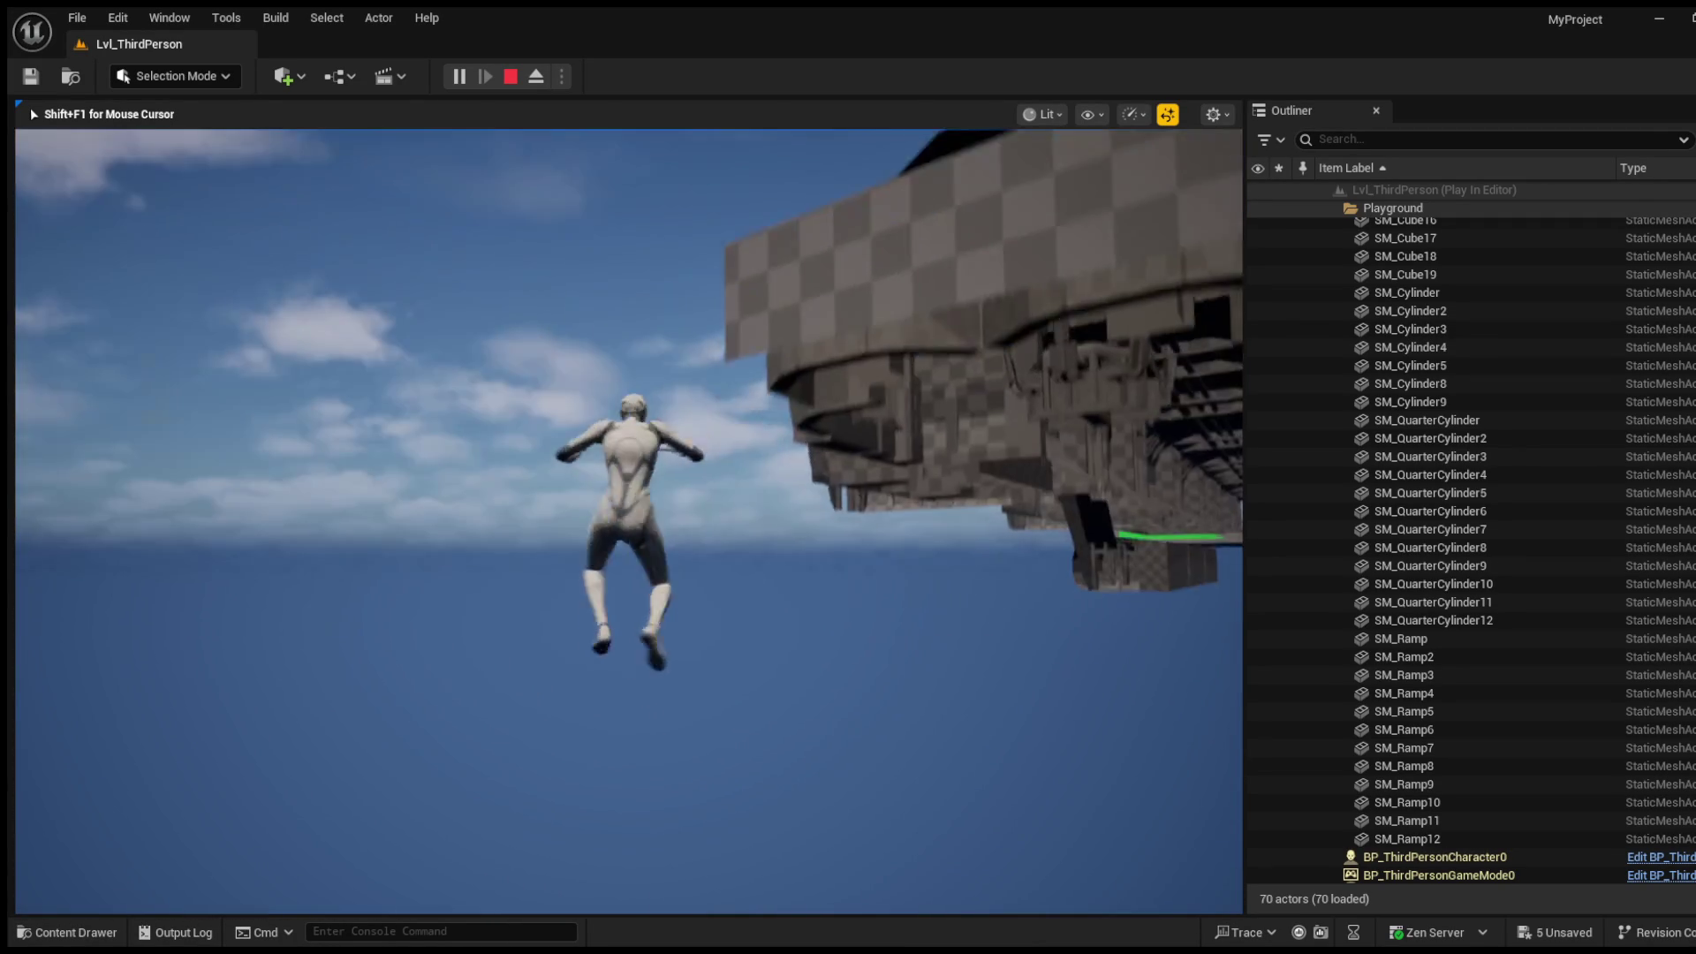
key("Escape")
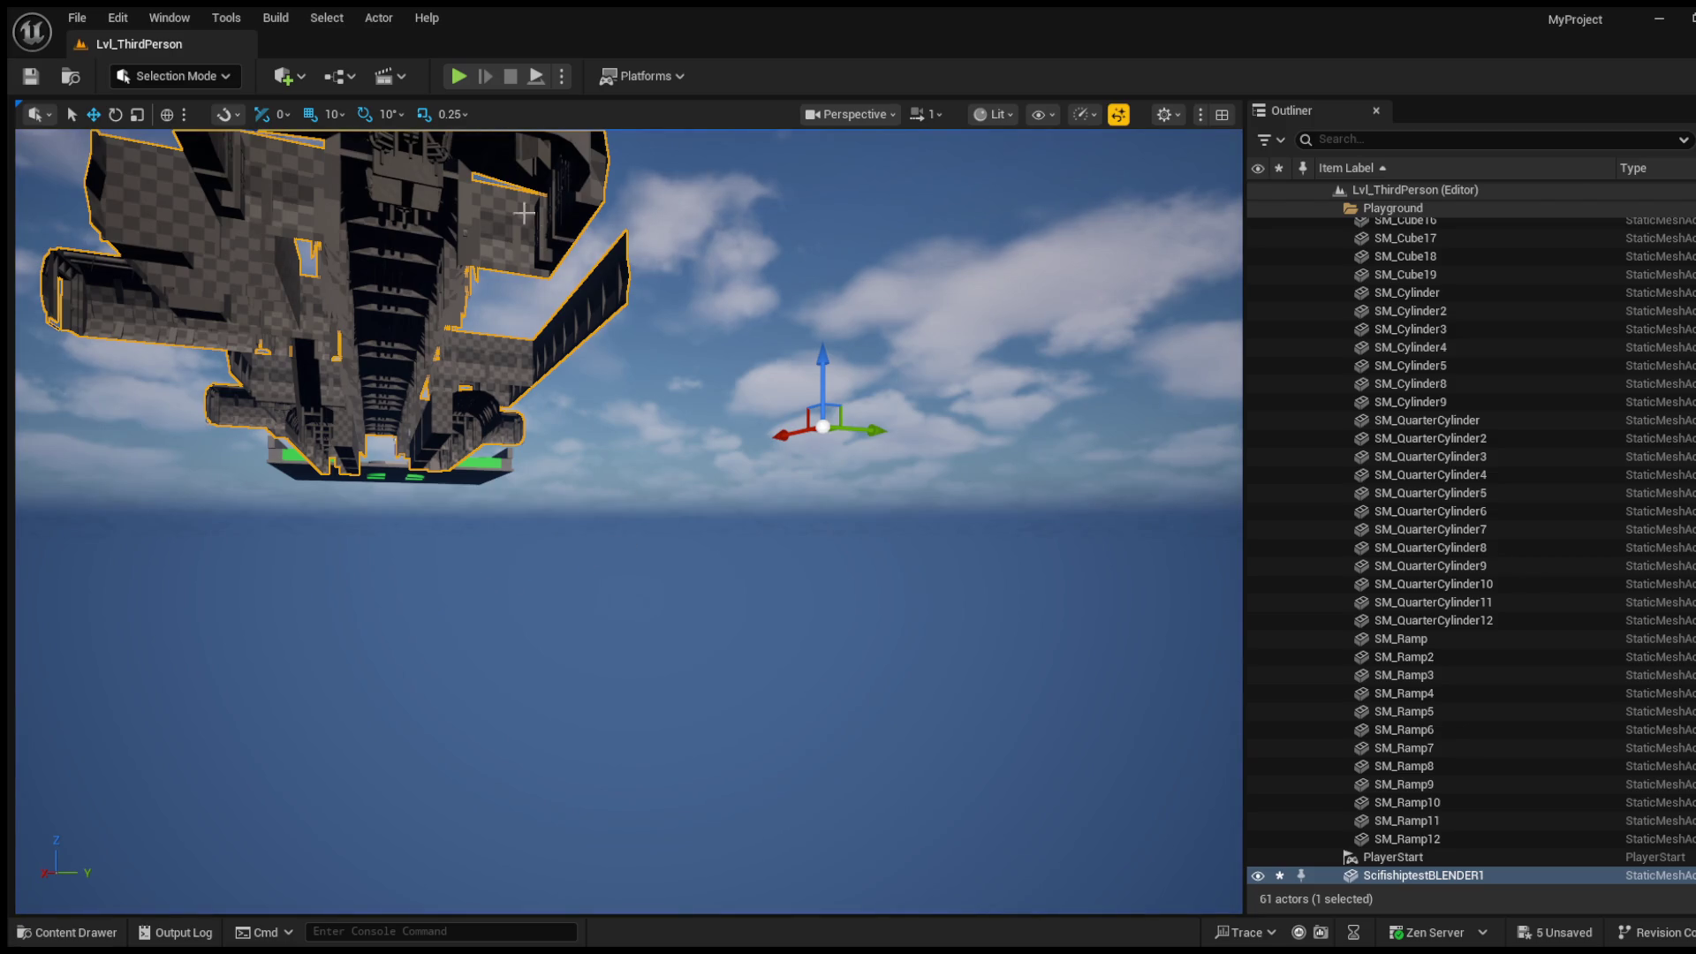
Step: Start a new Play session and run through the dark corridor onto the lit walkway
left_click(460, 77)
key("w")
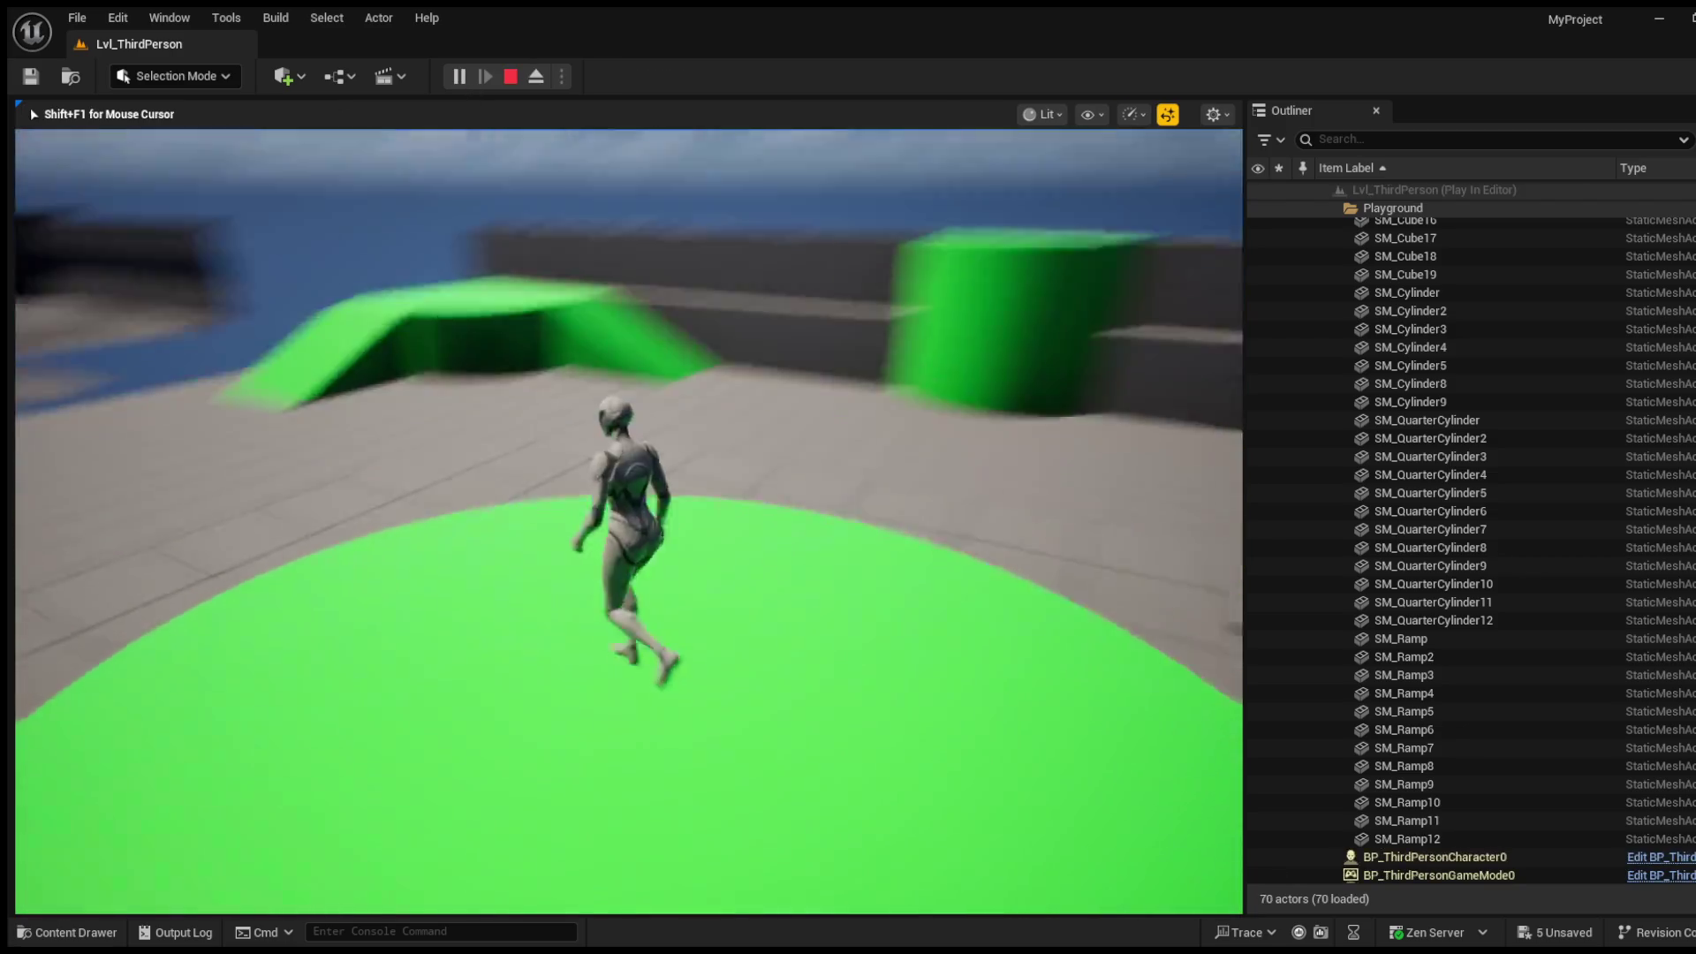
key("w")
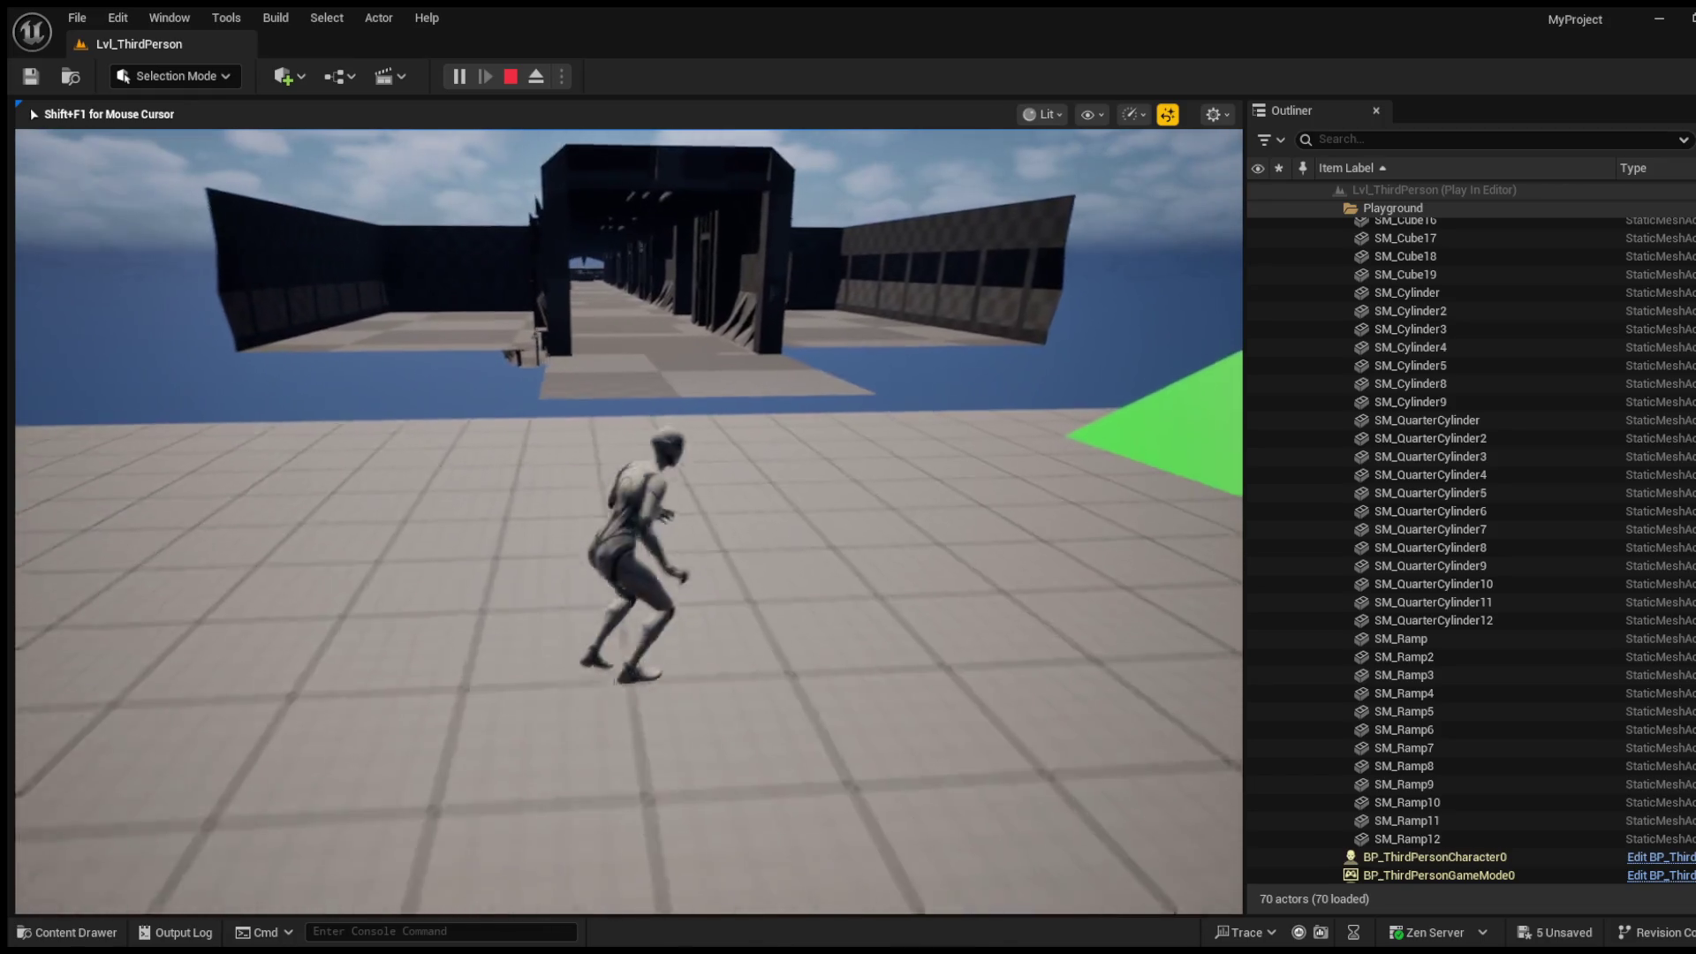
key("w")
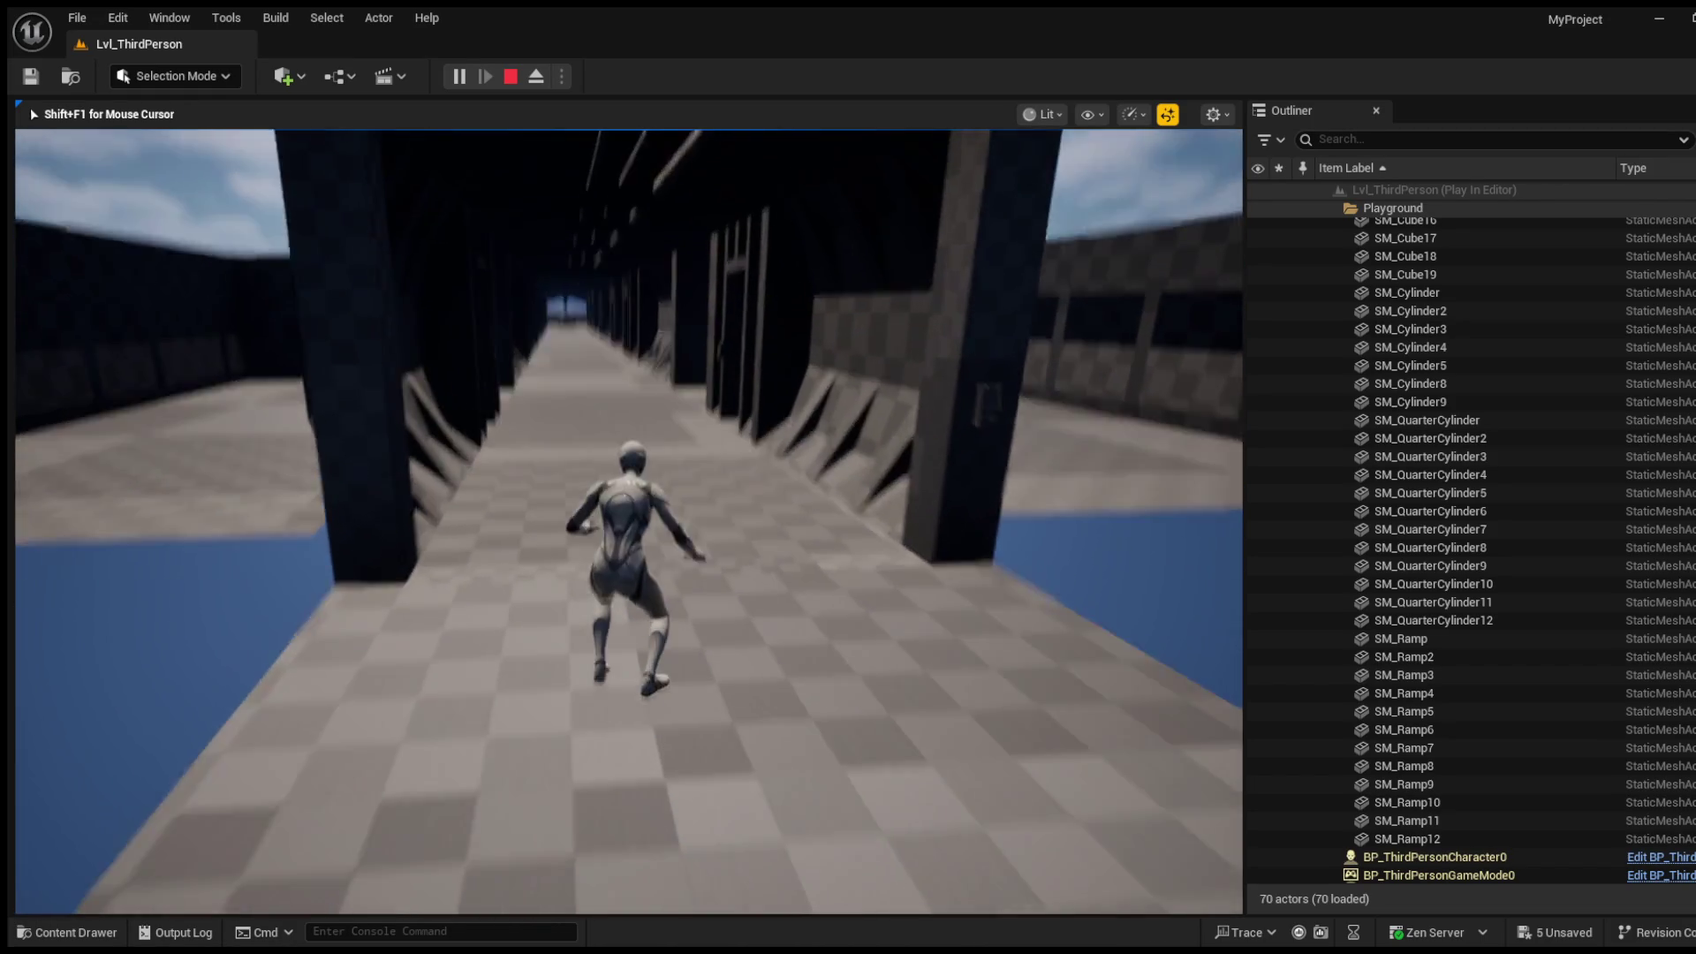
key("w")
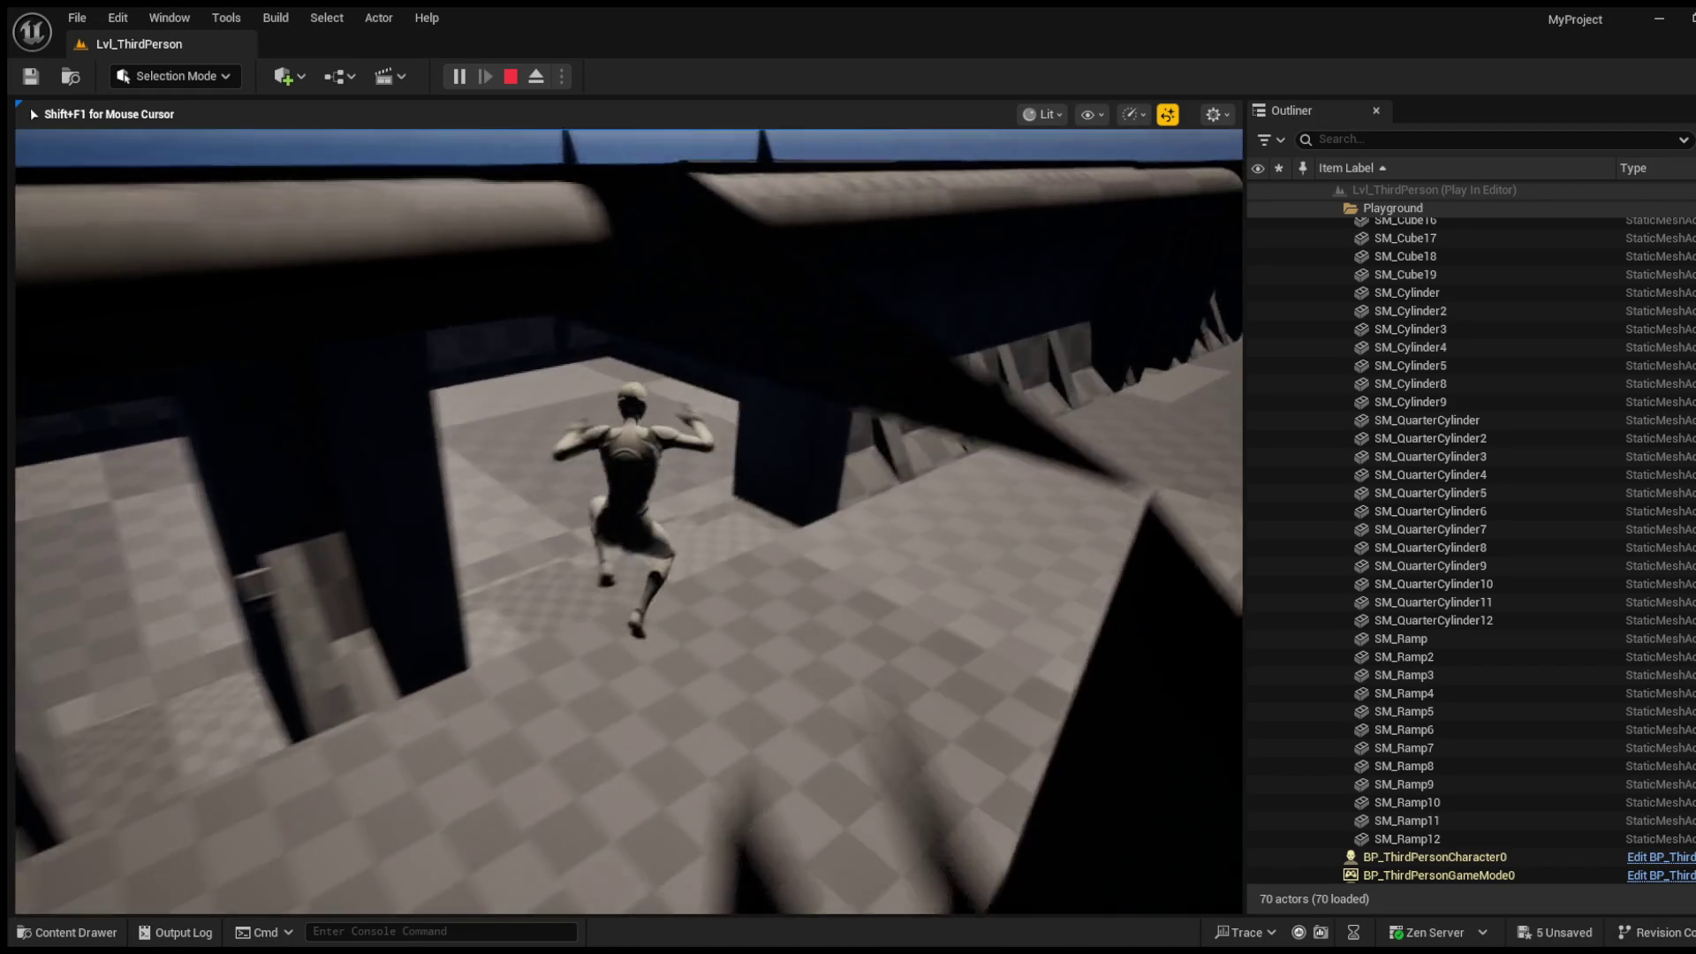
key("w")
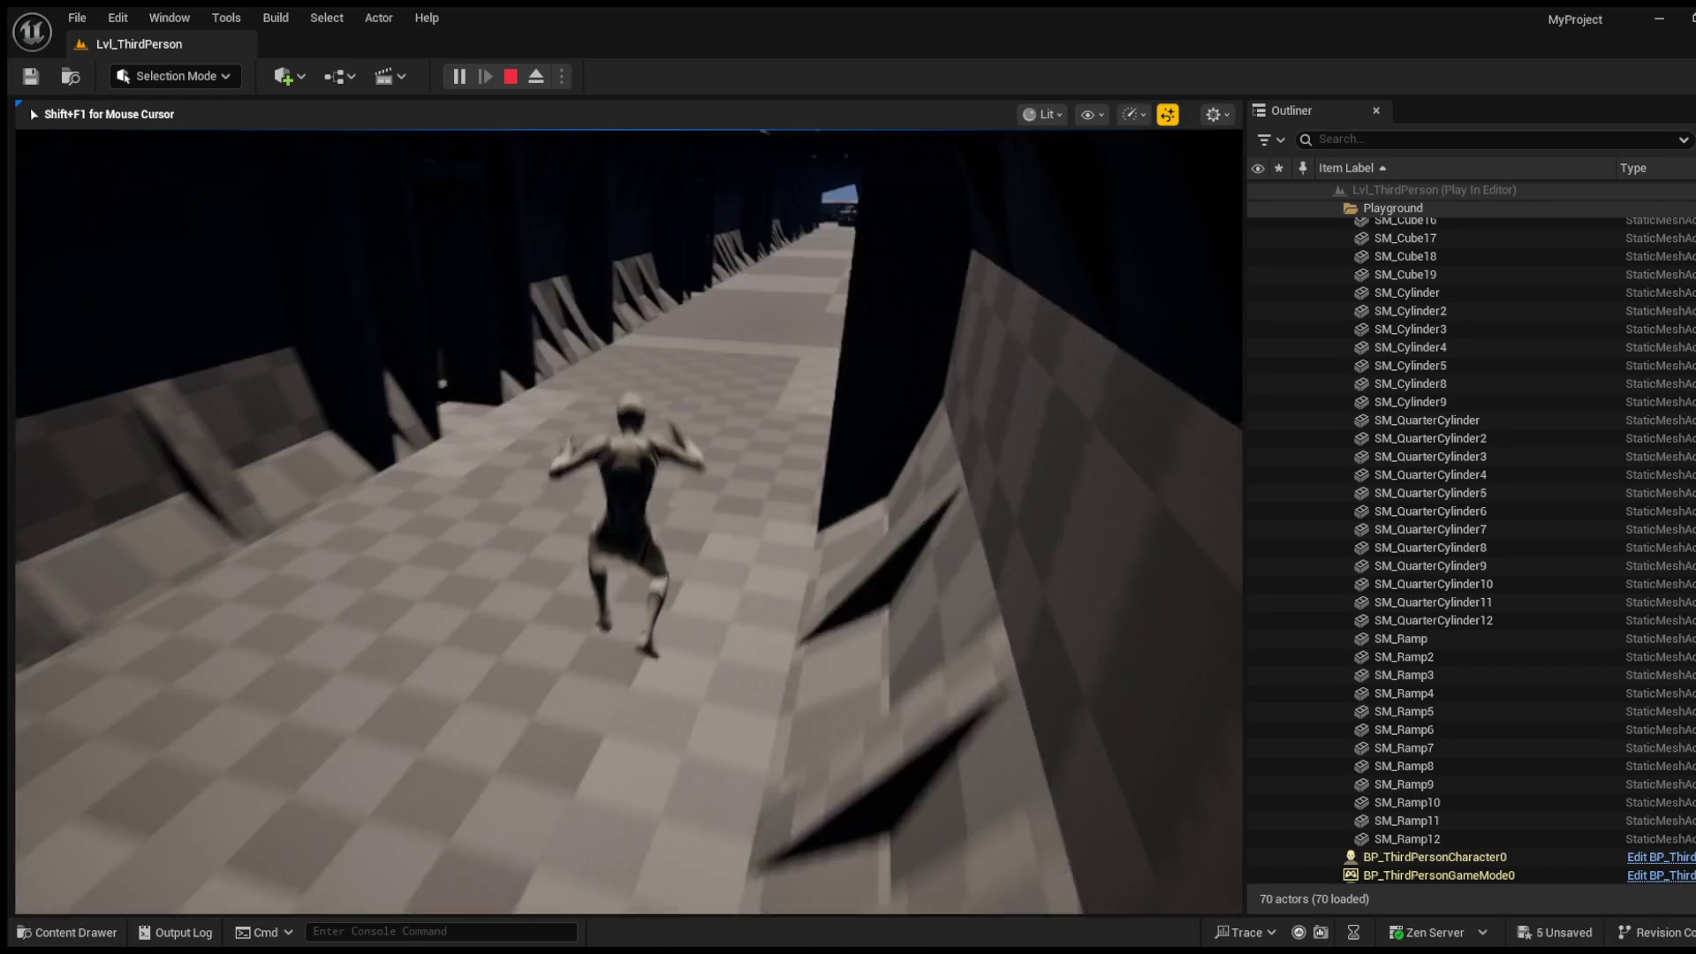
Step: Keep running down the corridor, jumping and swinging the camera around the character
key("w")
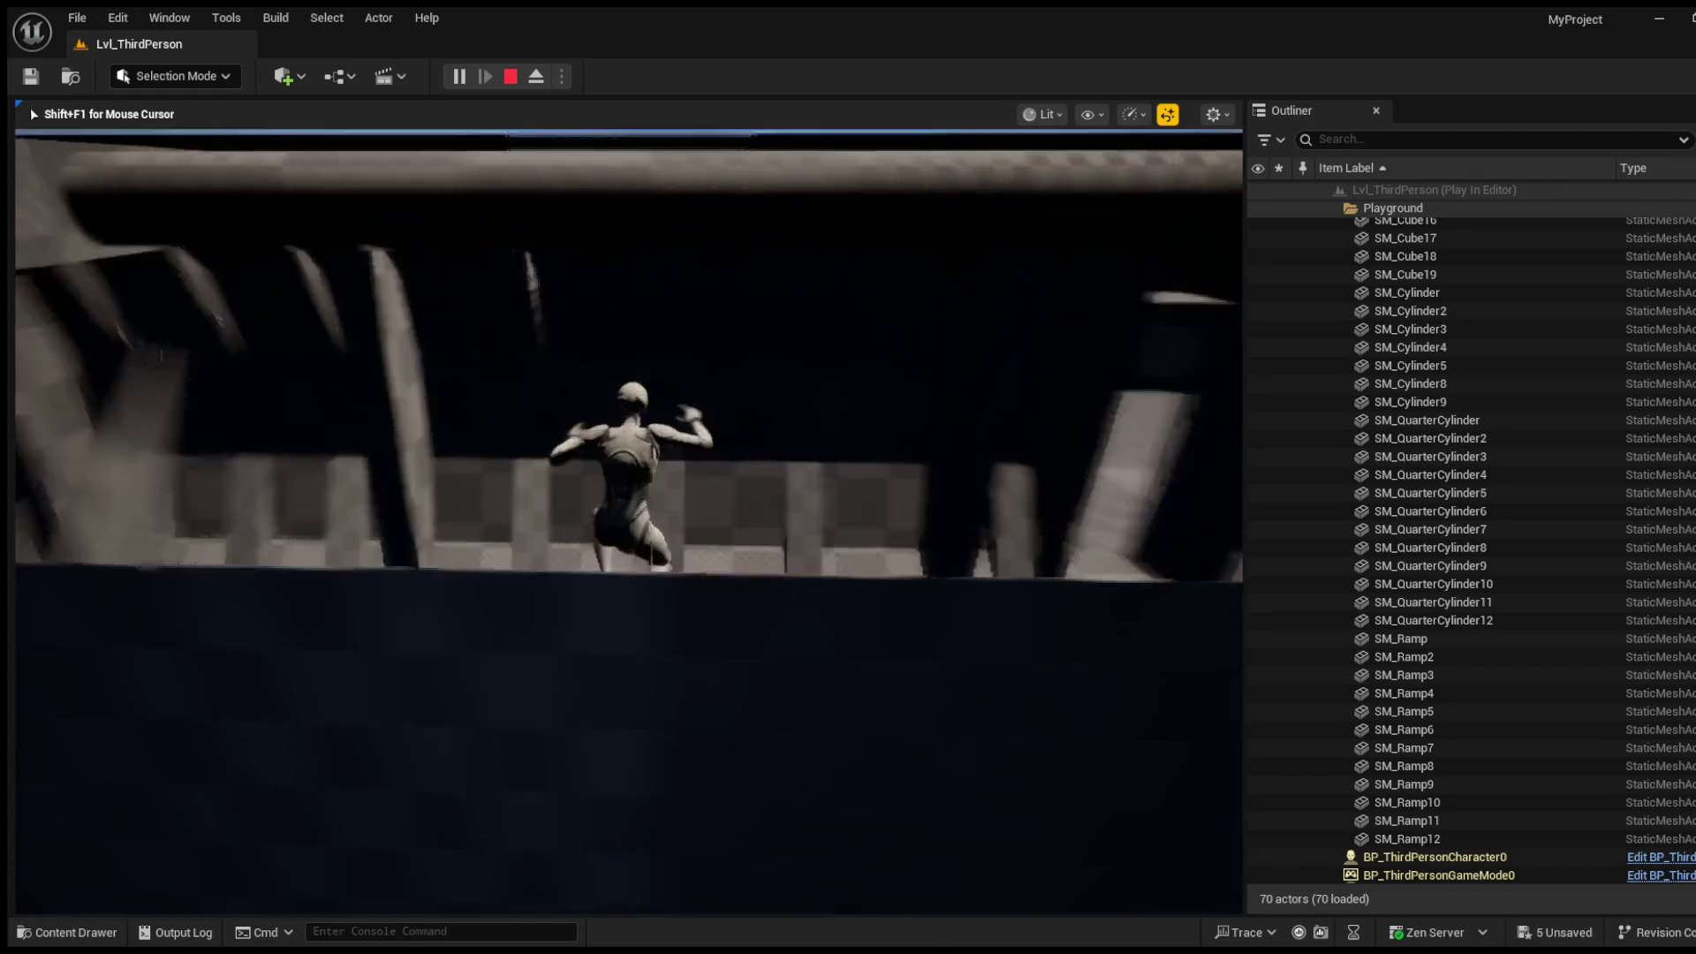
key("w")
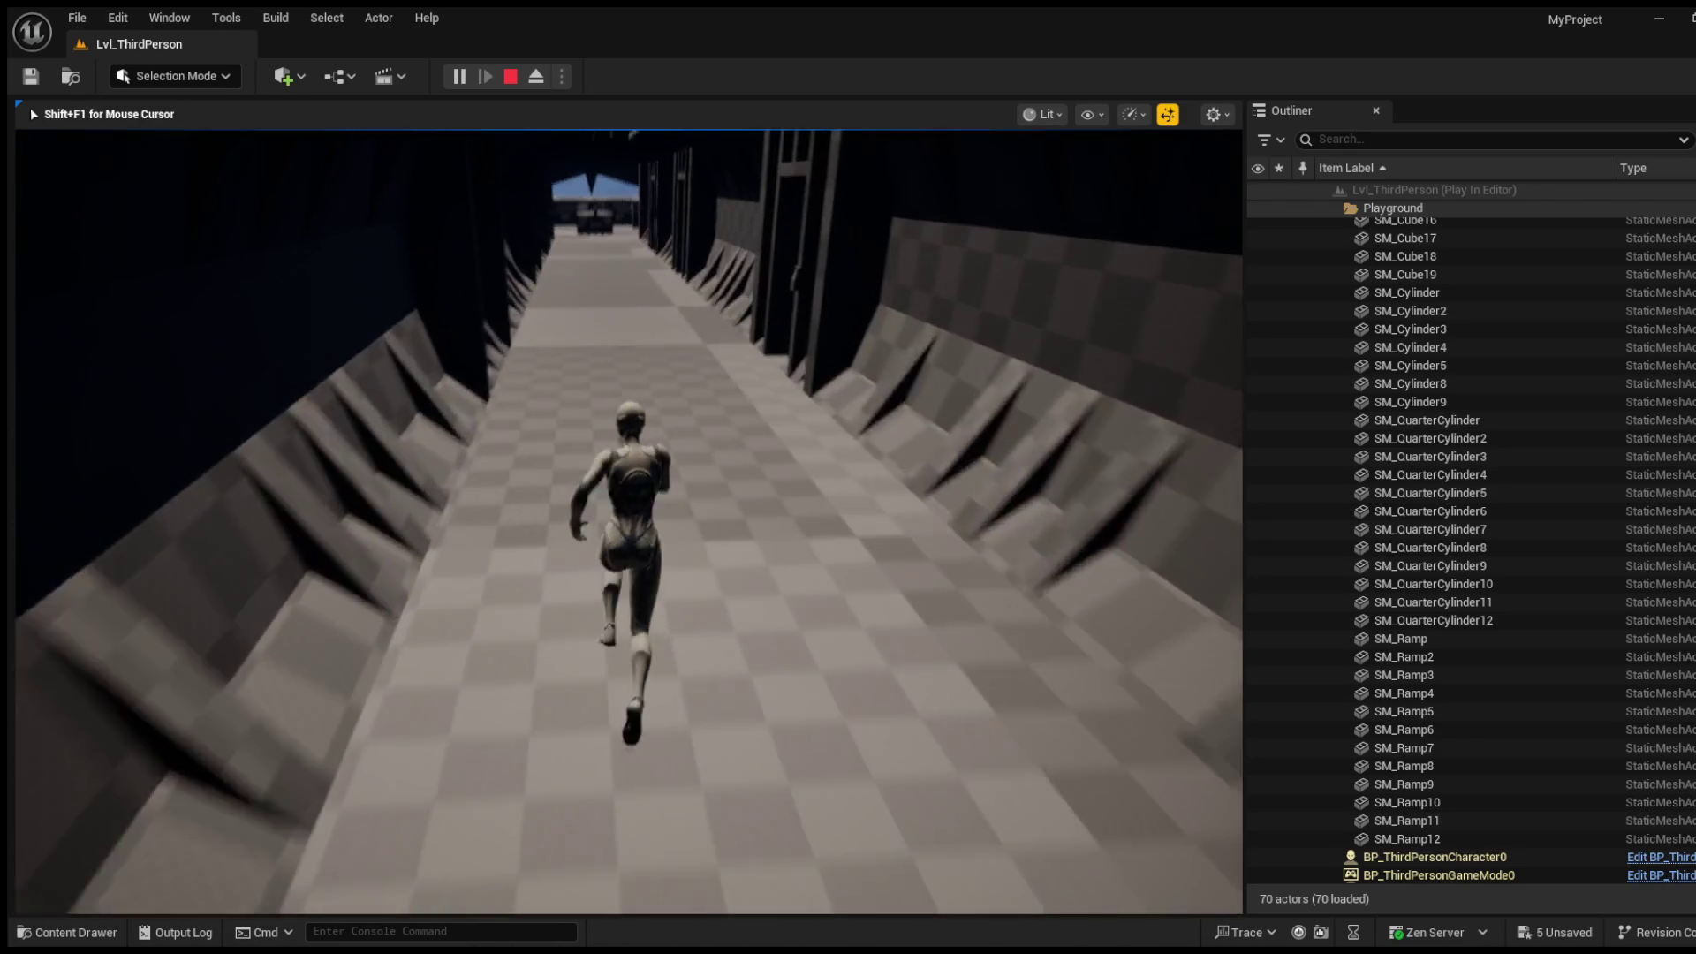
key("w")
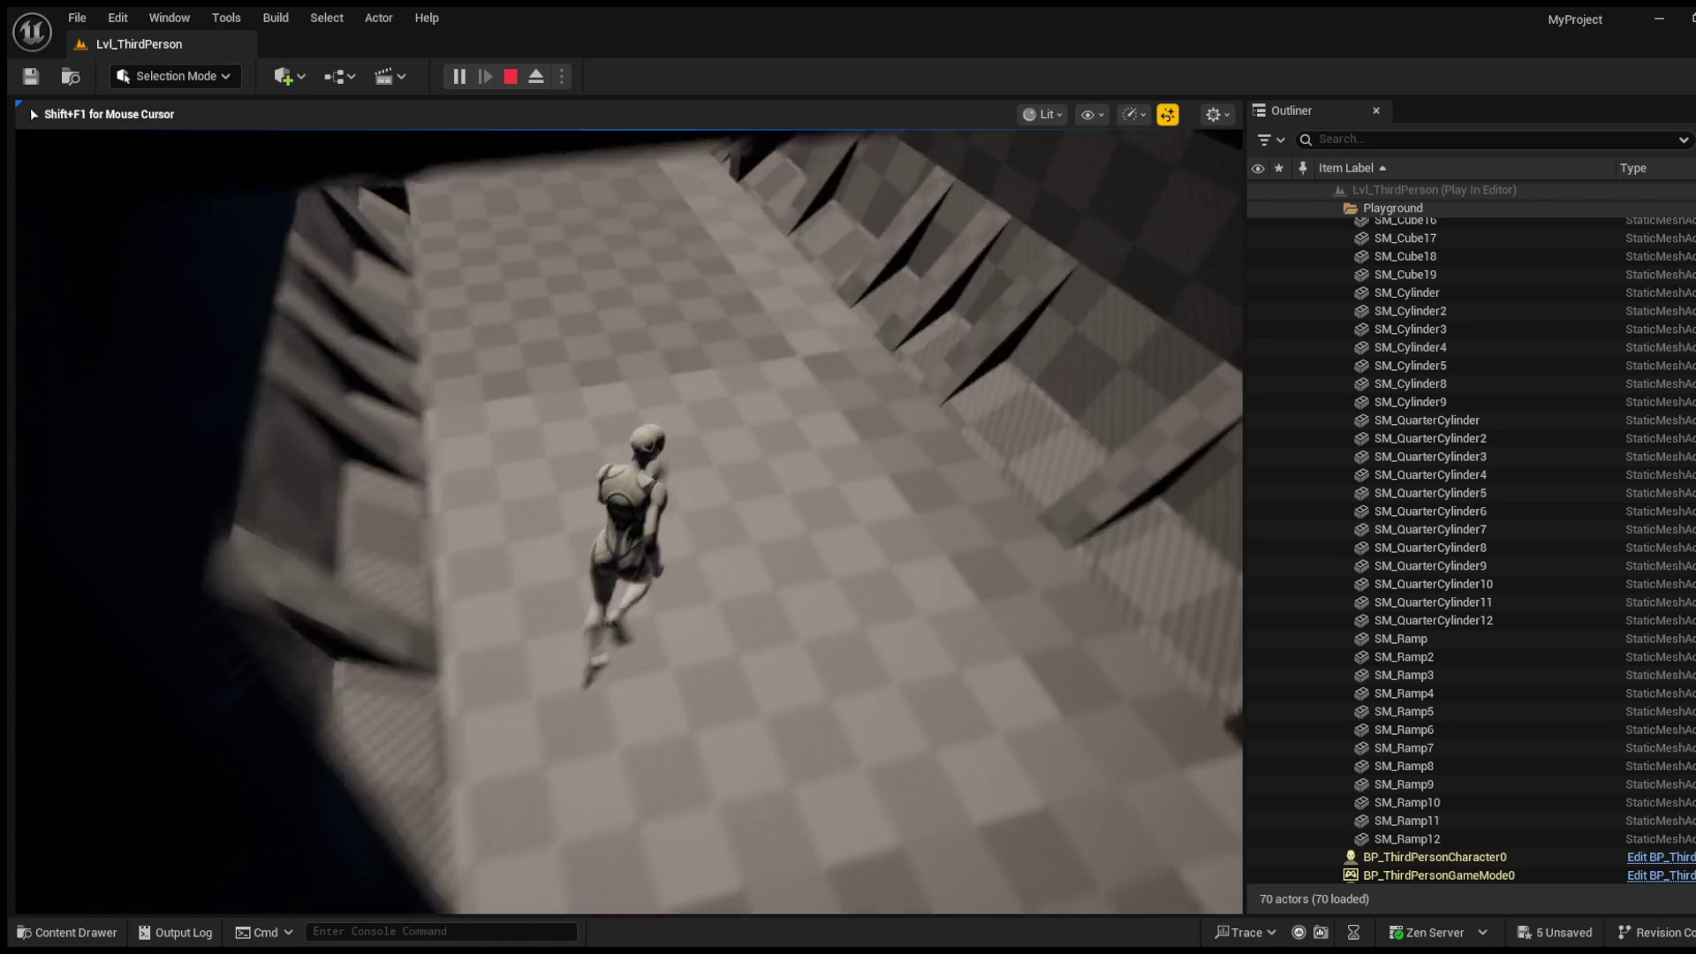
key("w")
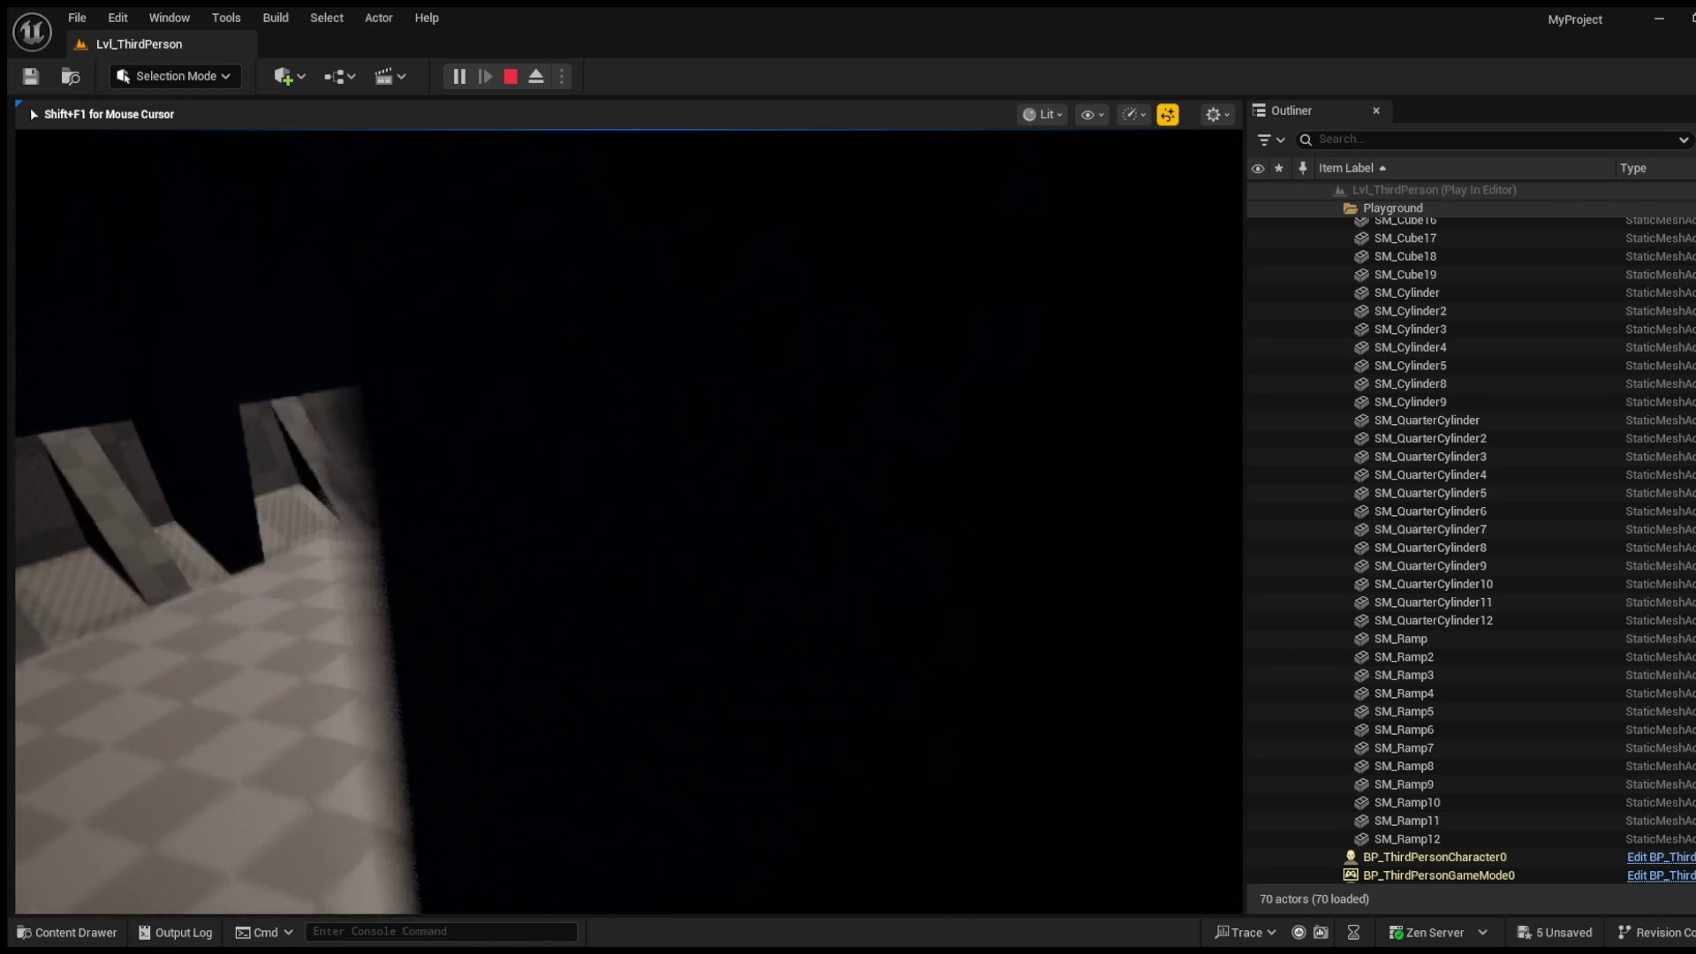
key("w")
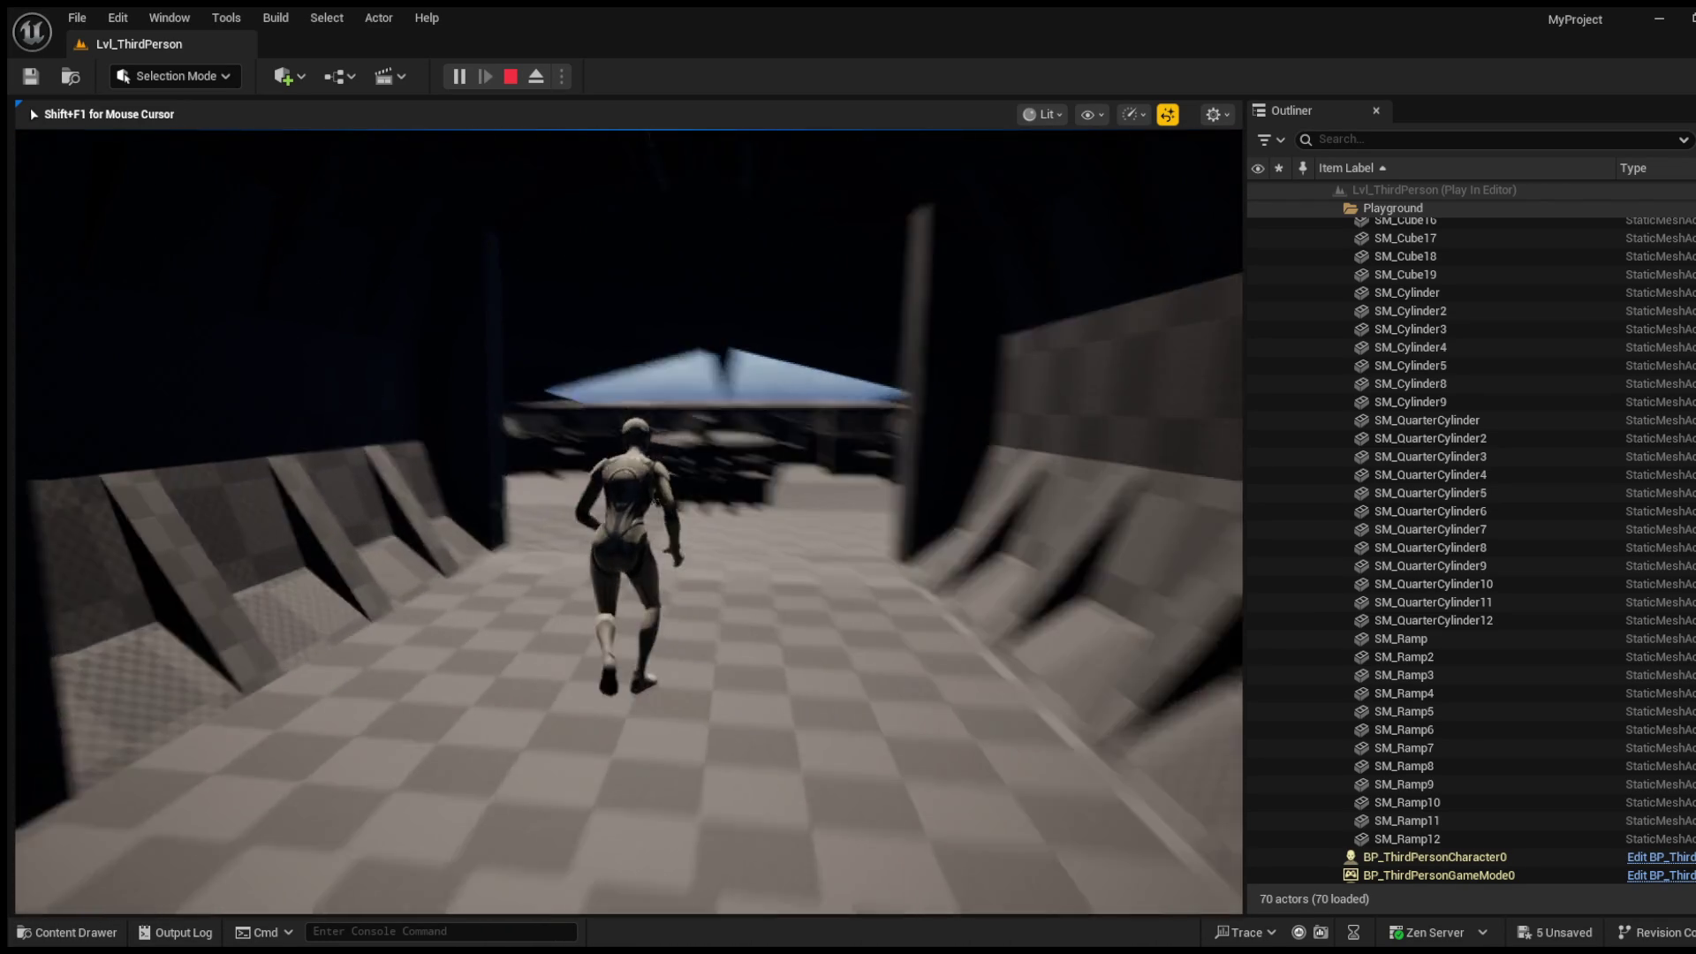
key("w")
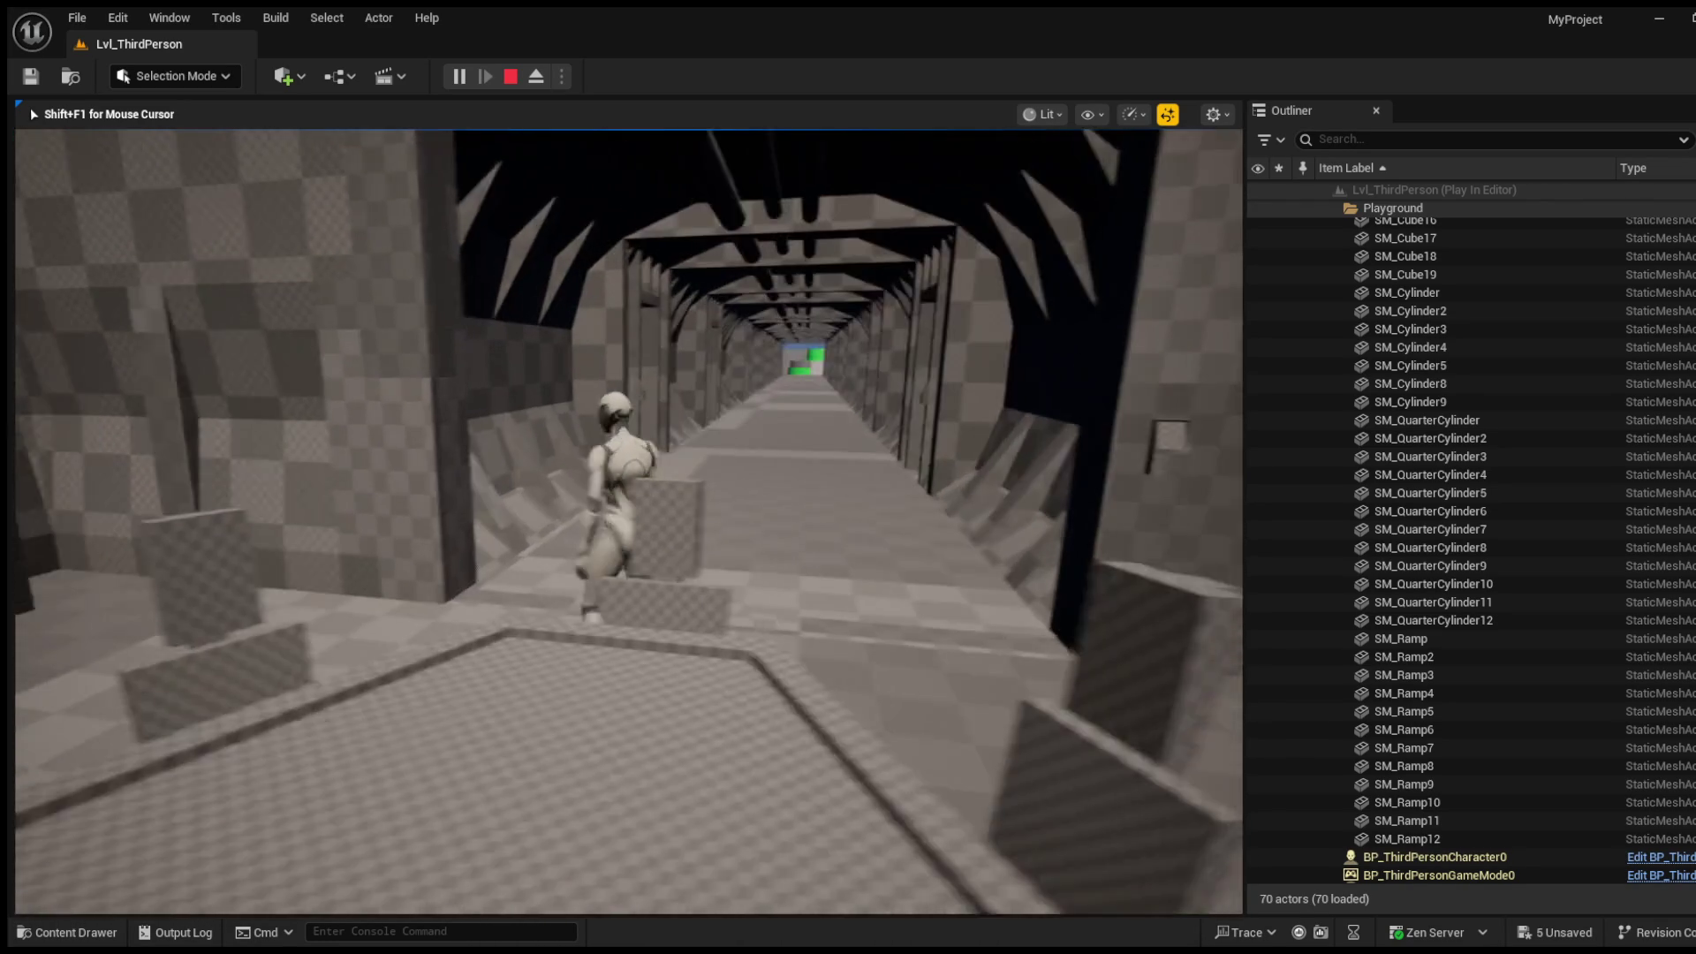
Step: Walk into the corridor and around the meeting table, shoving its chairs
key("w")
key("w")
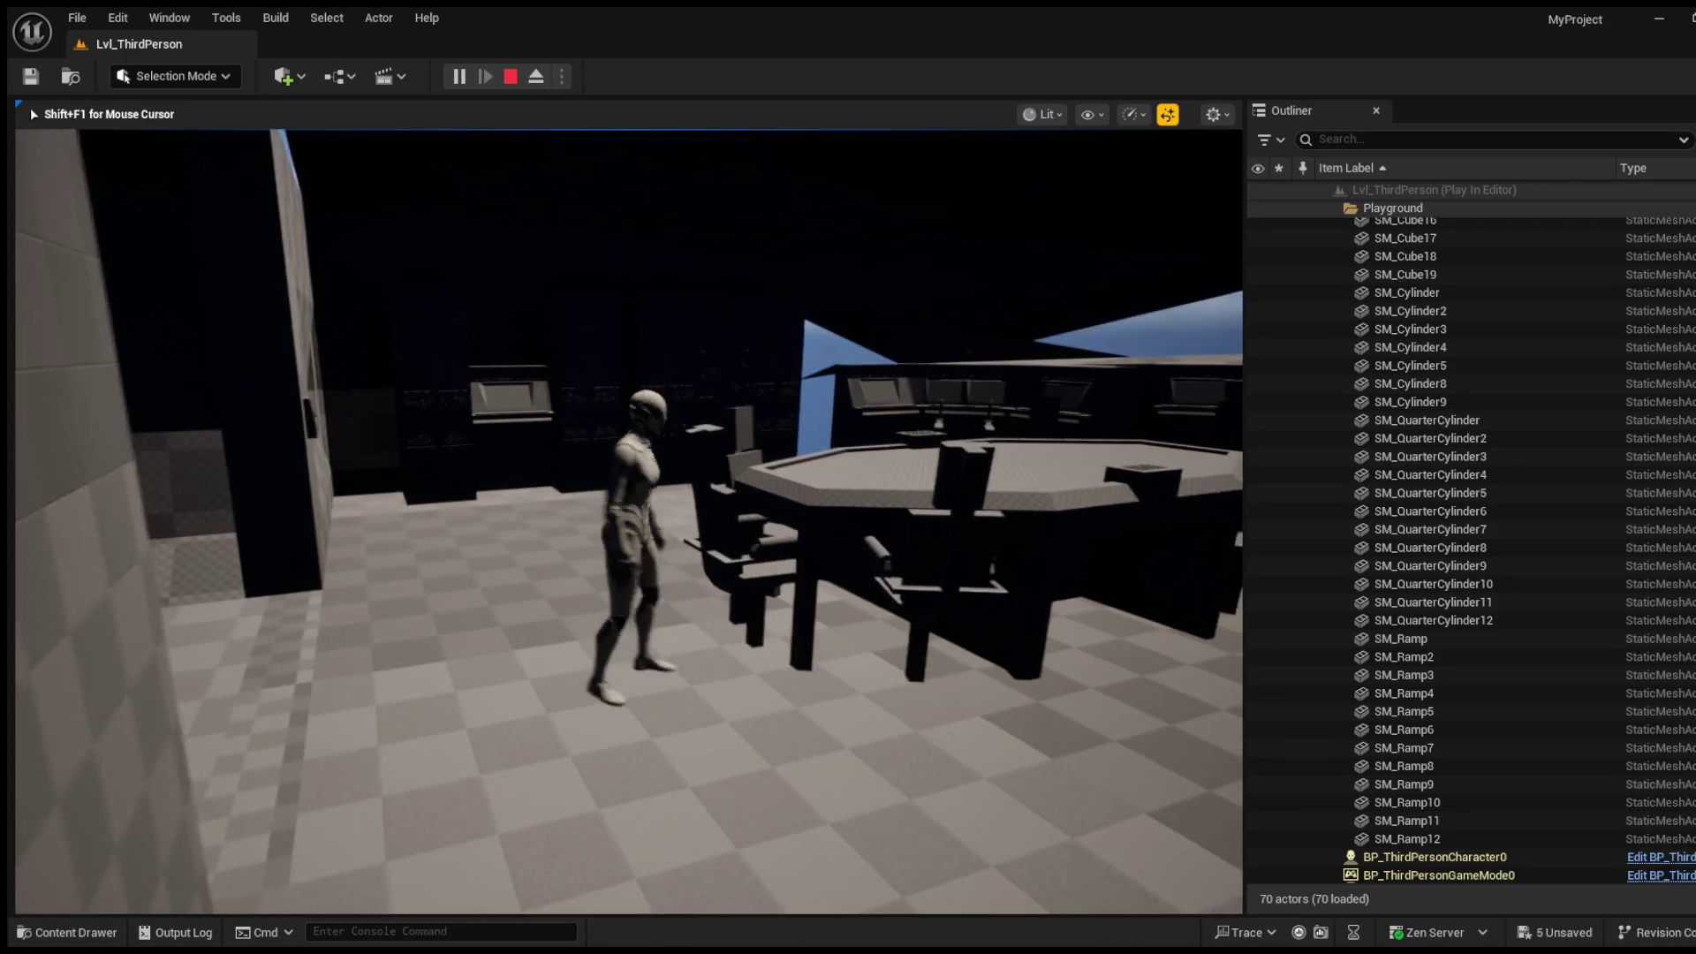
key("w")
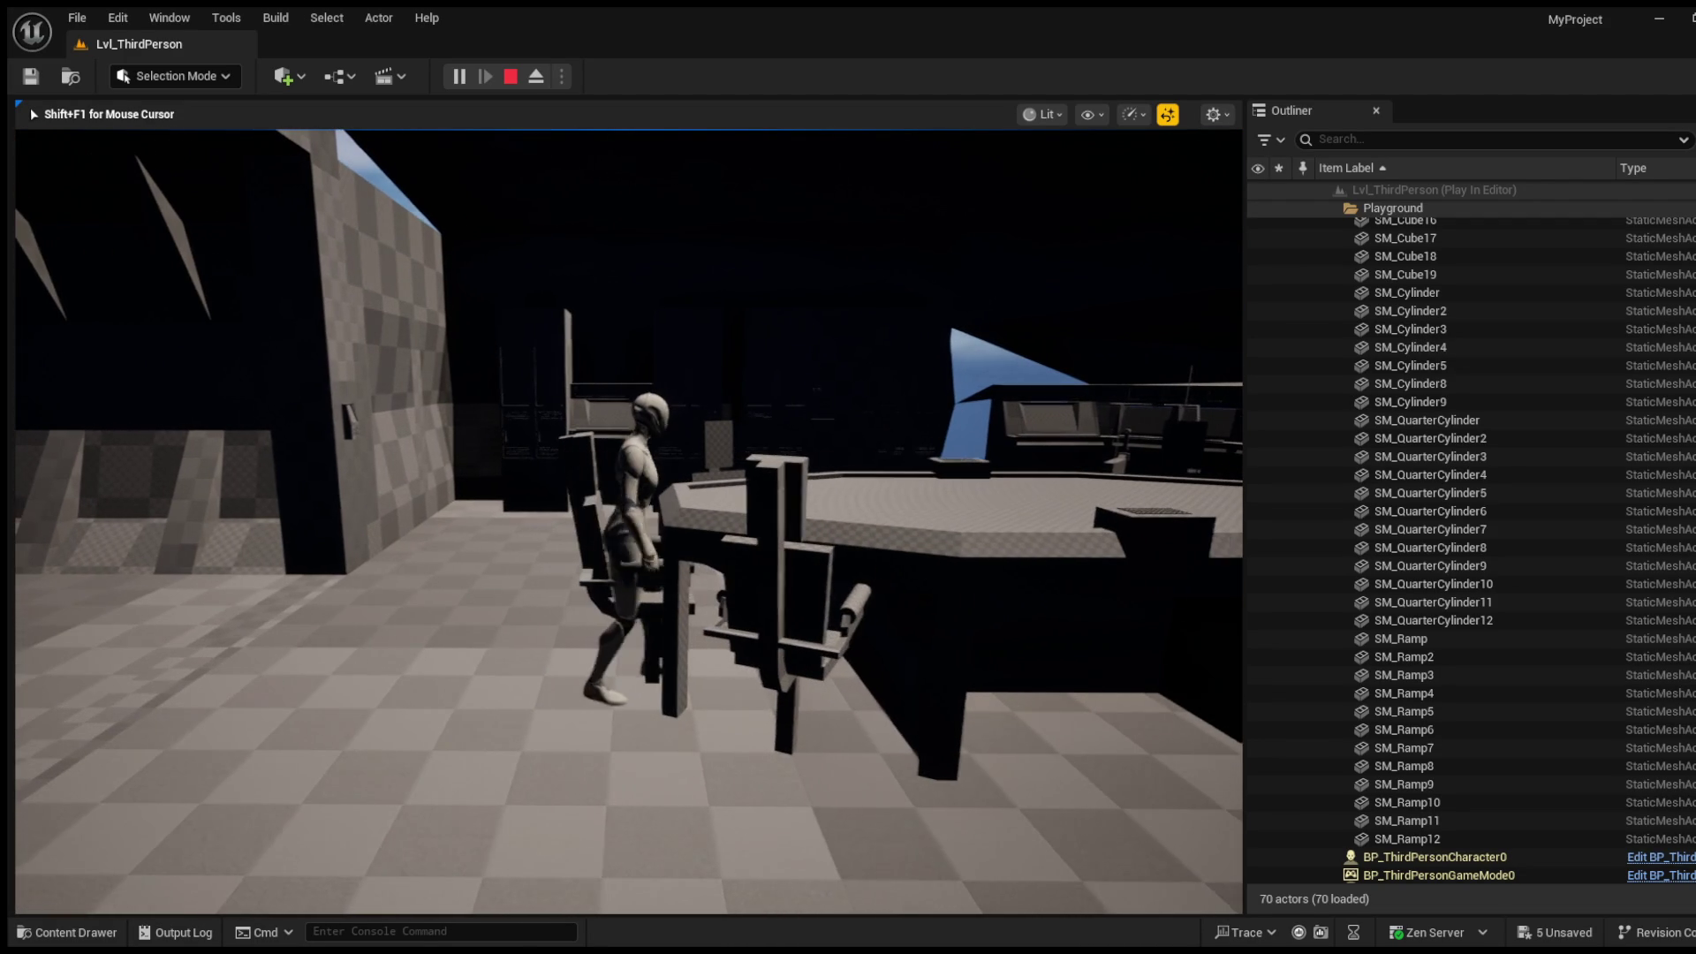
key("w")
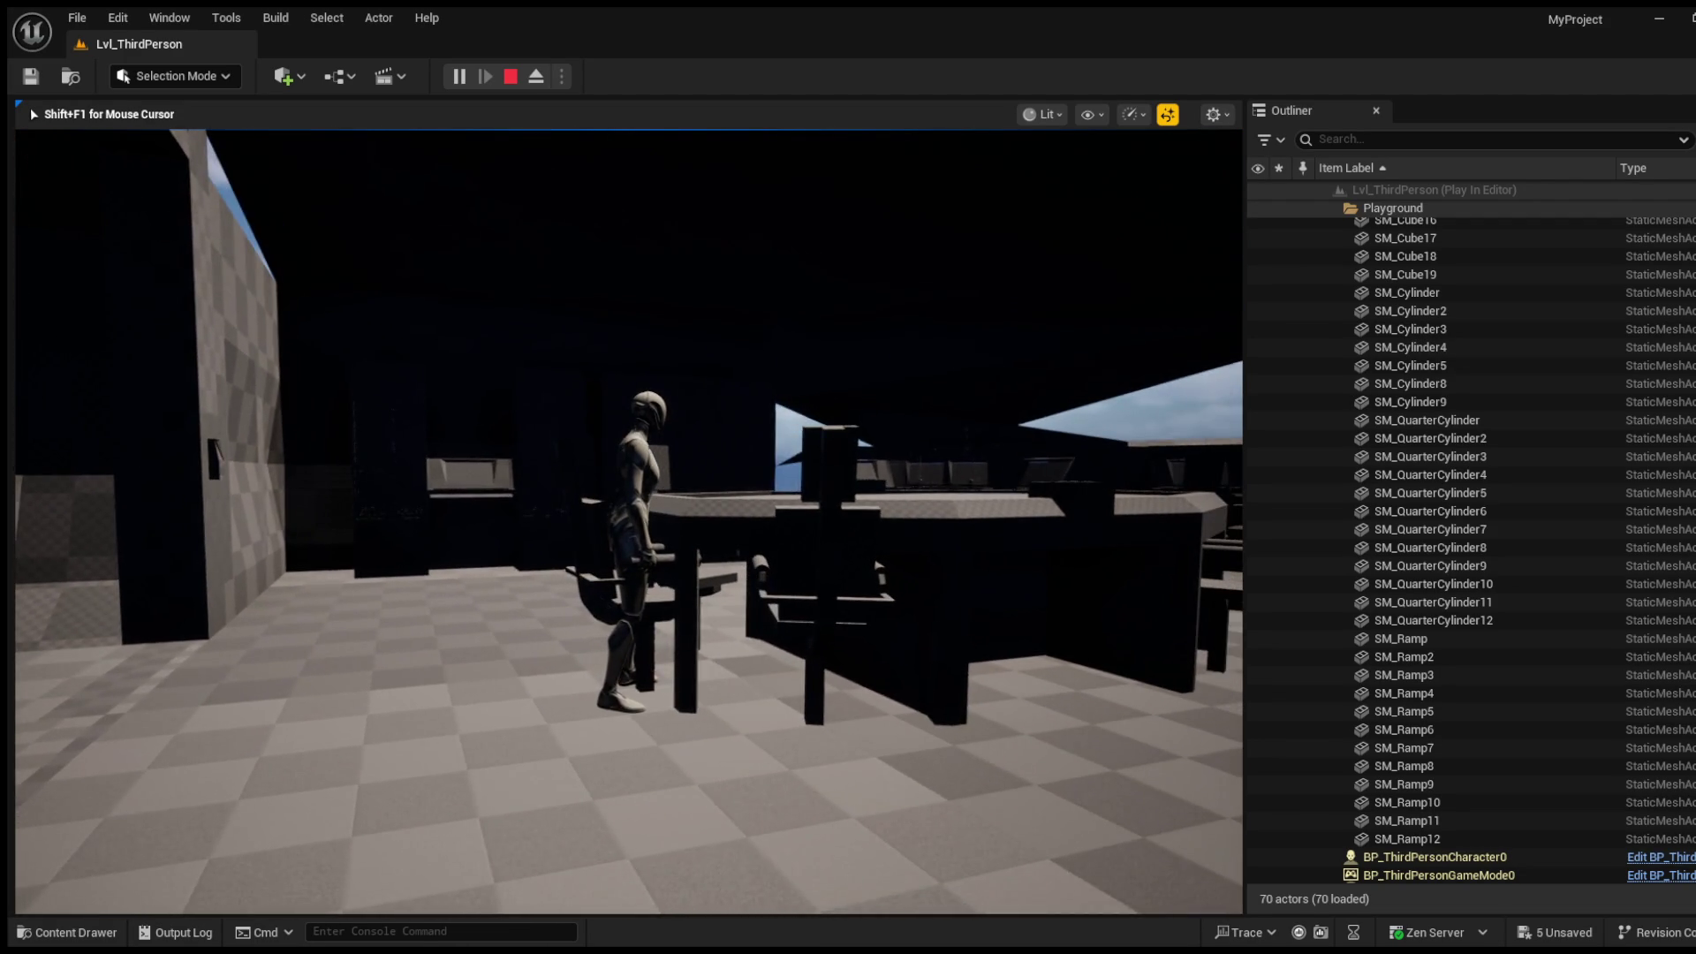
key("w")
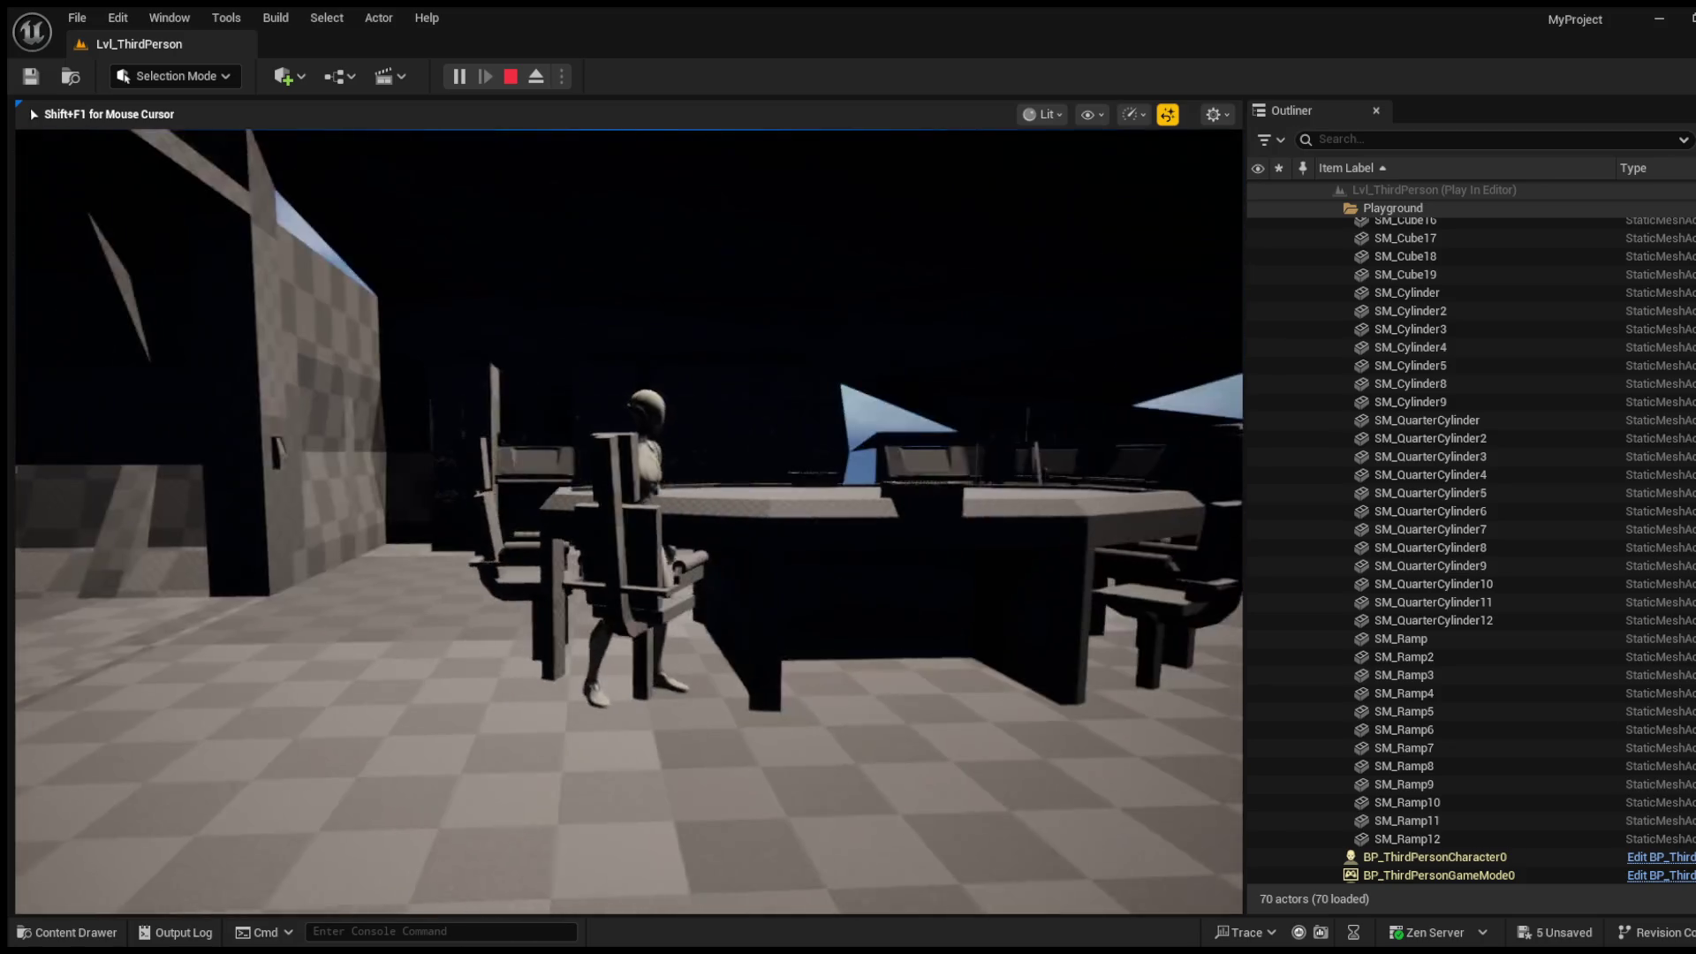
key("w")
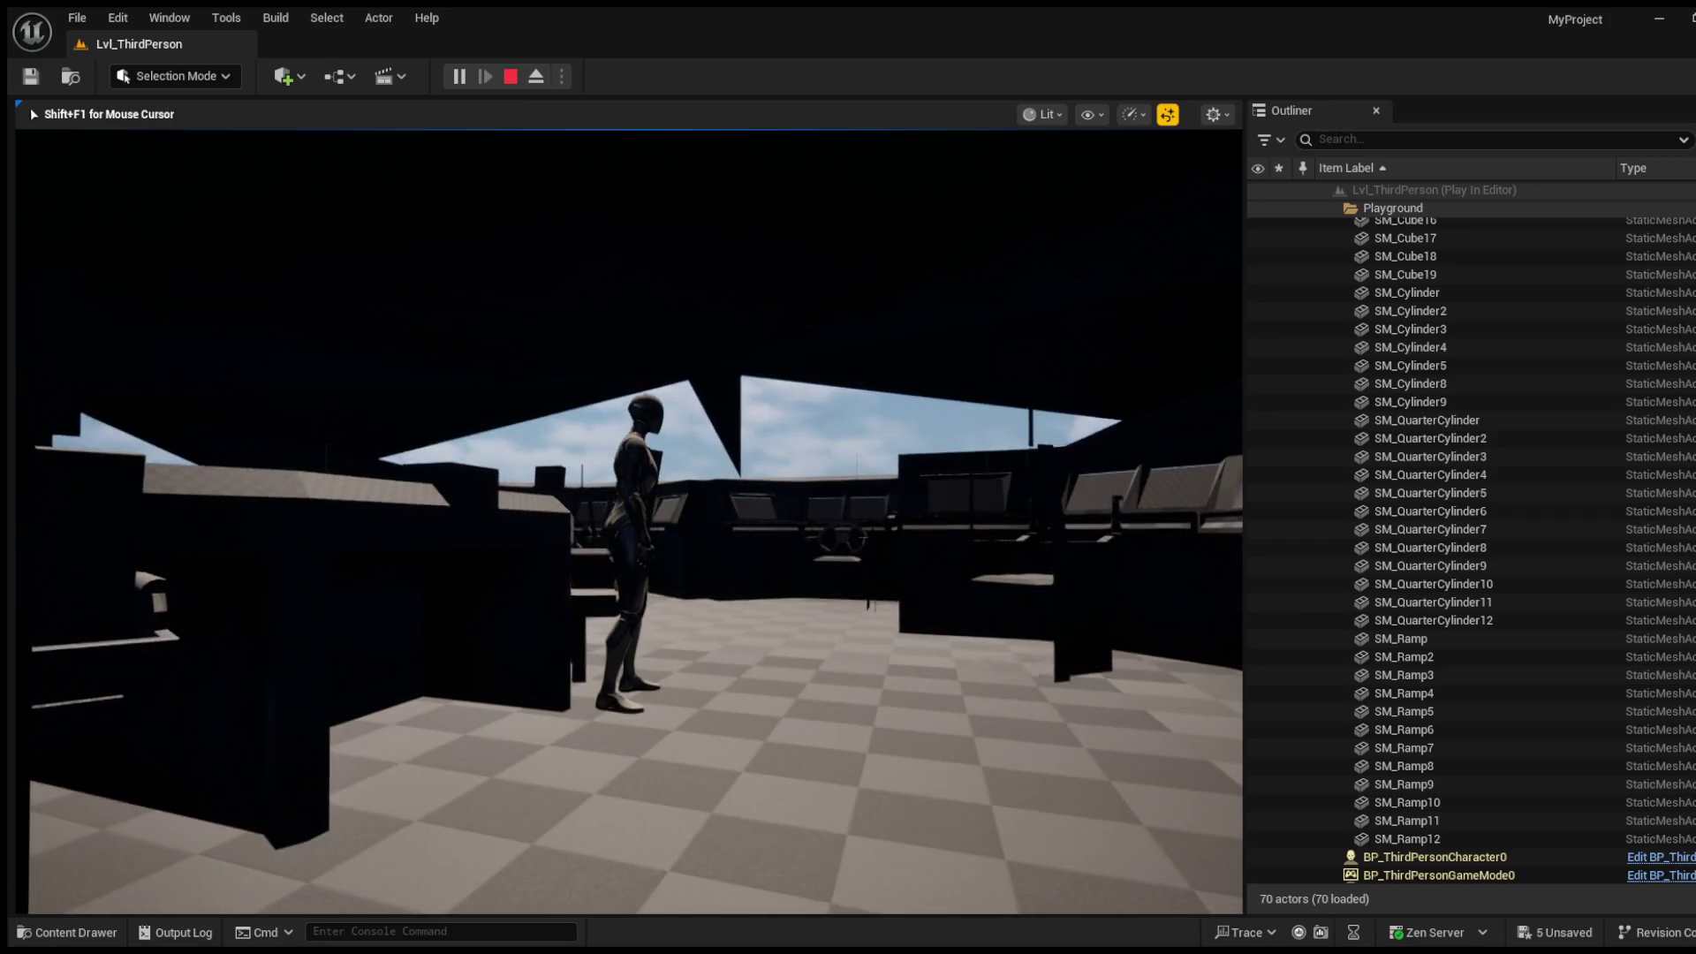
Step: Run to the railing and wall opening, then climb the stairs to the top
key("w")
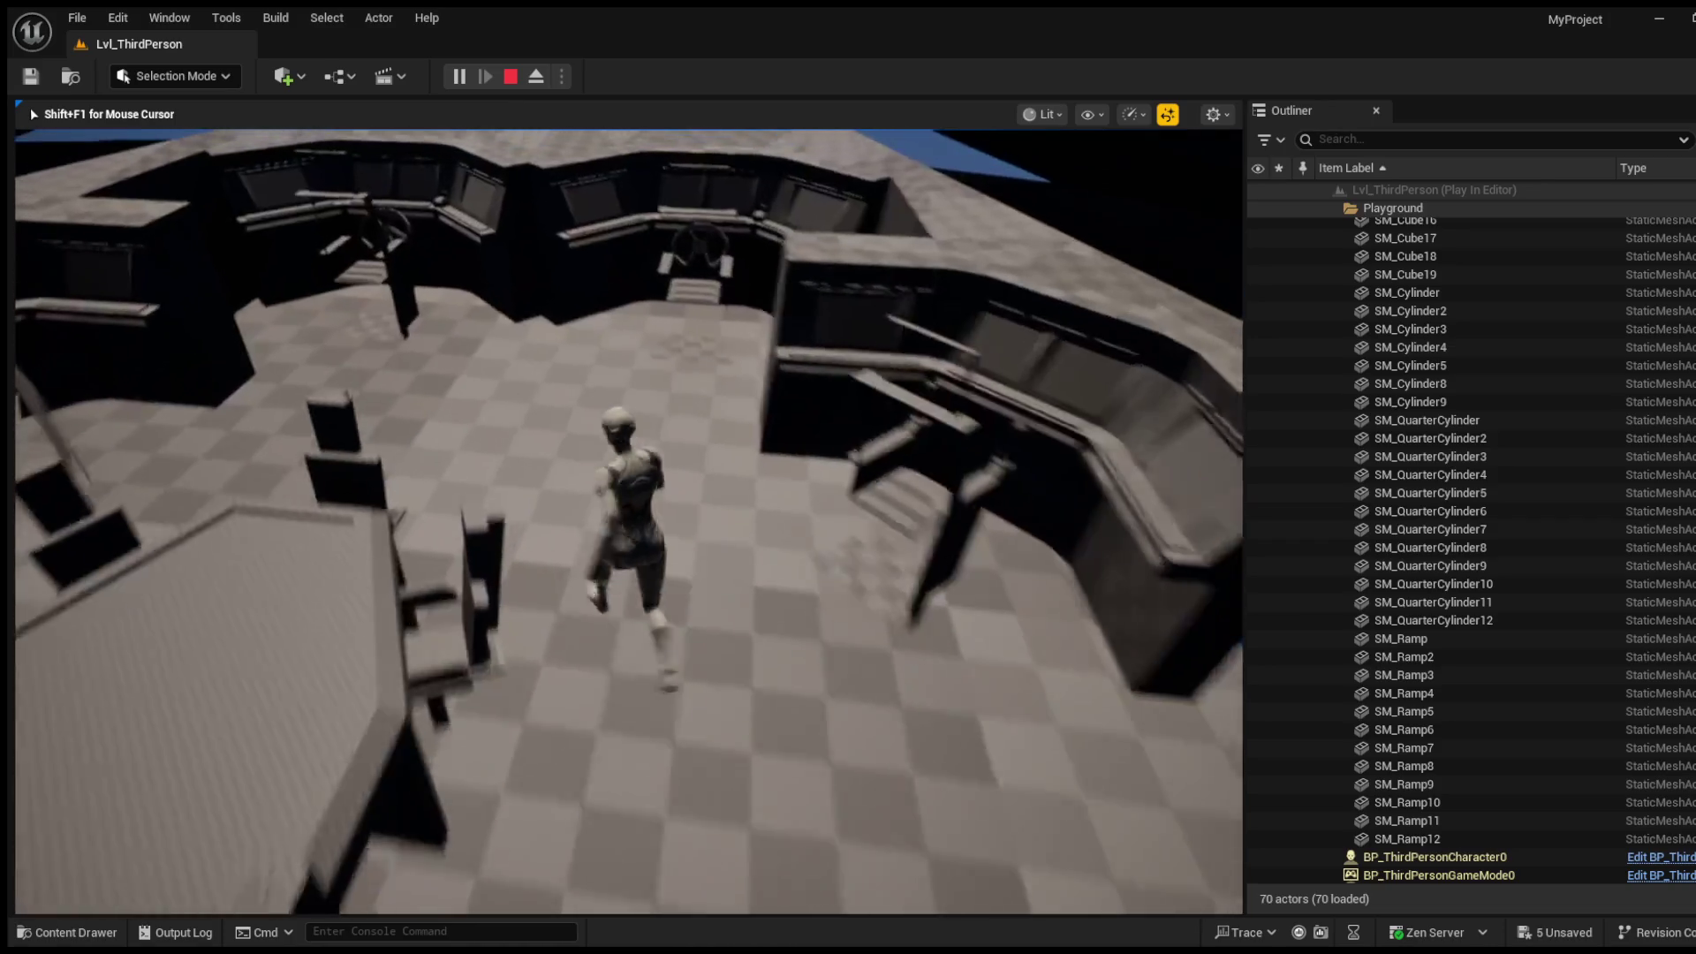
key("w")
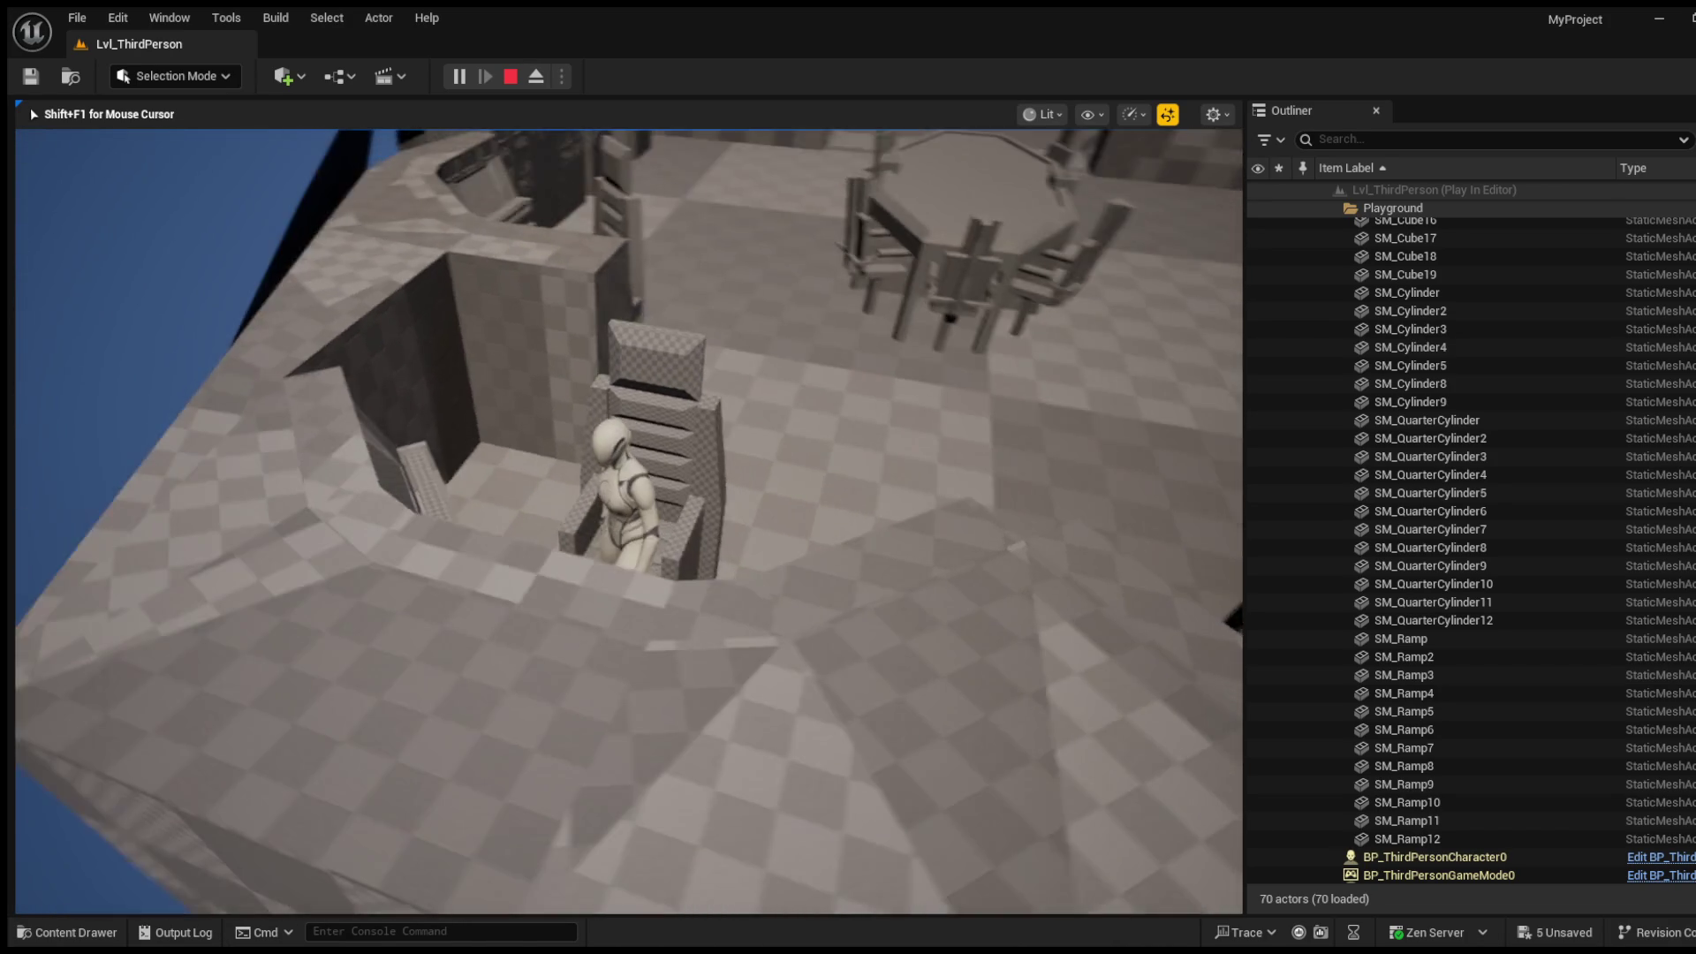
key("w")
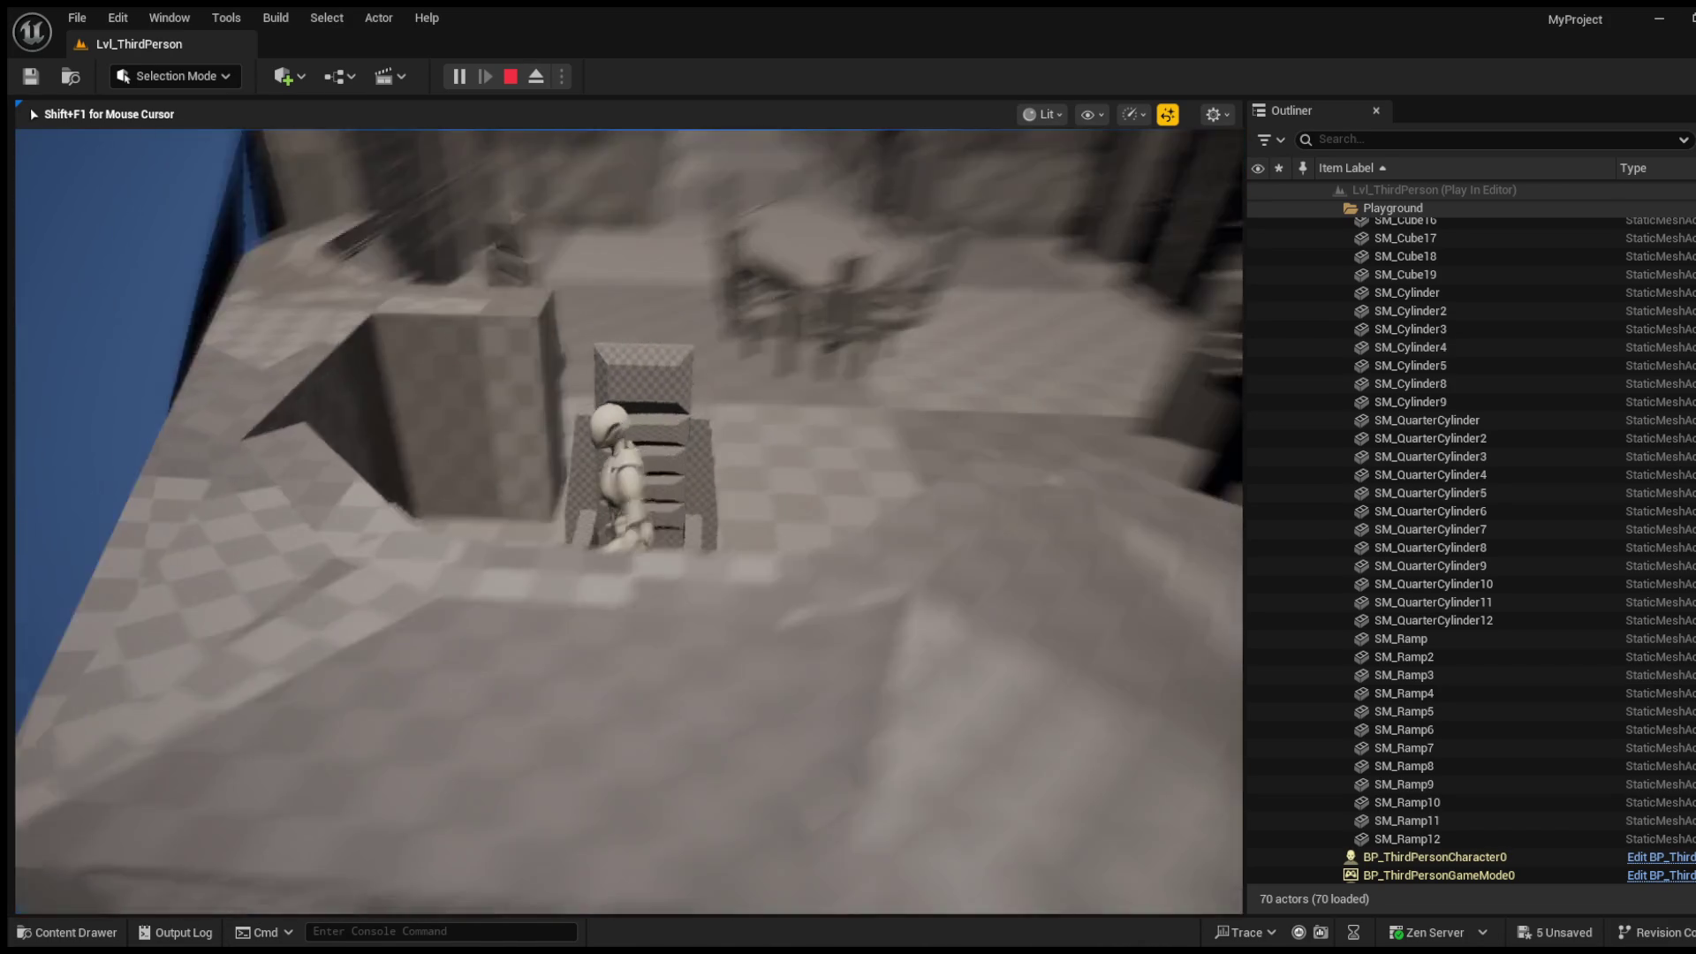
key("w")
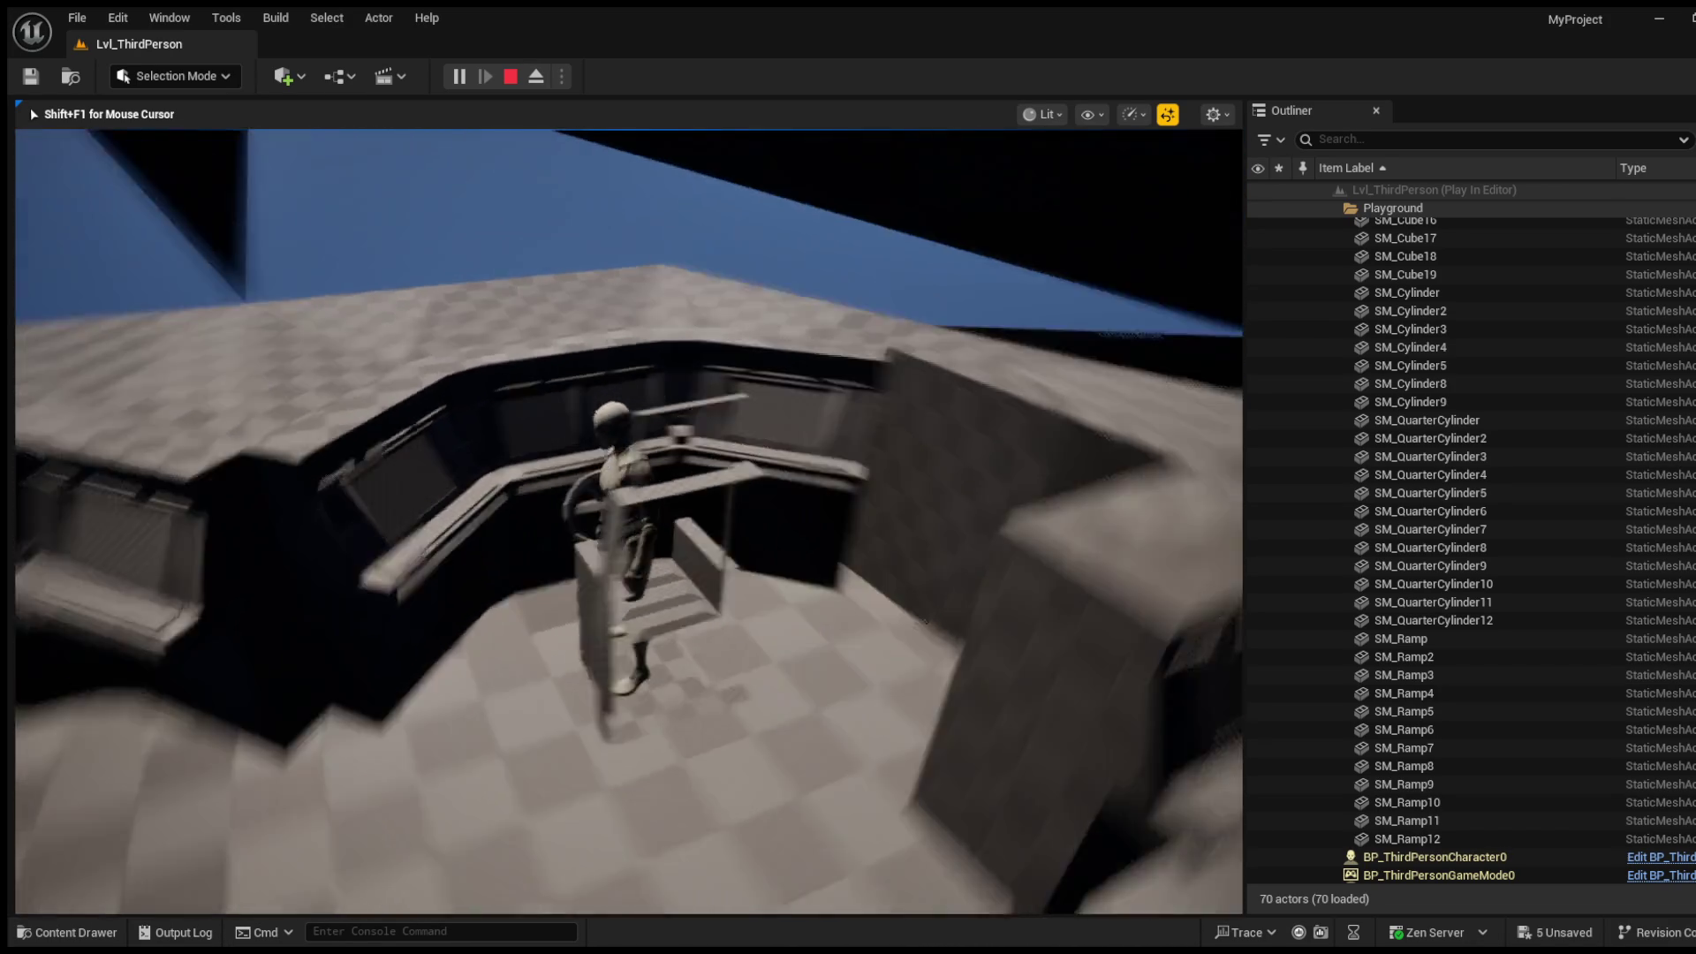
key("w")
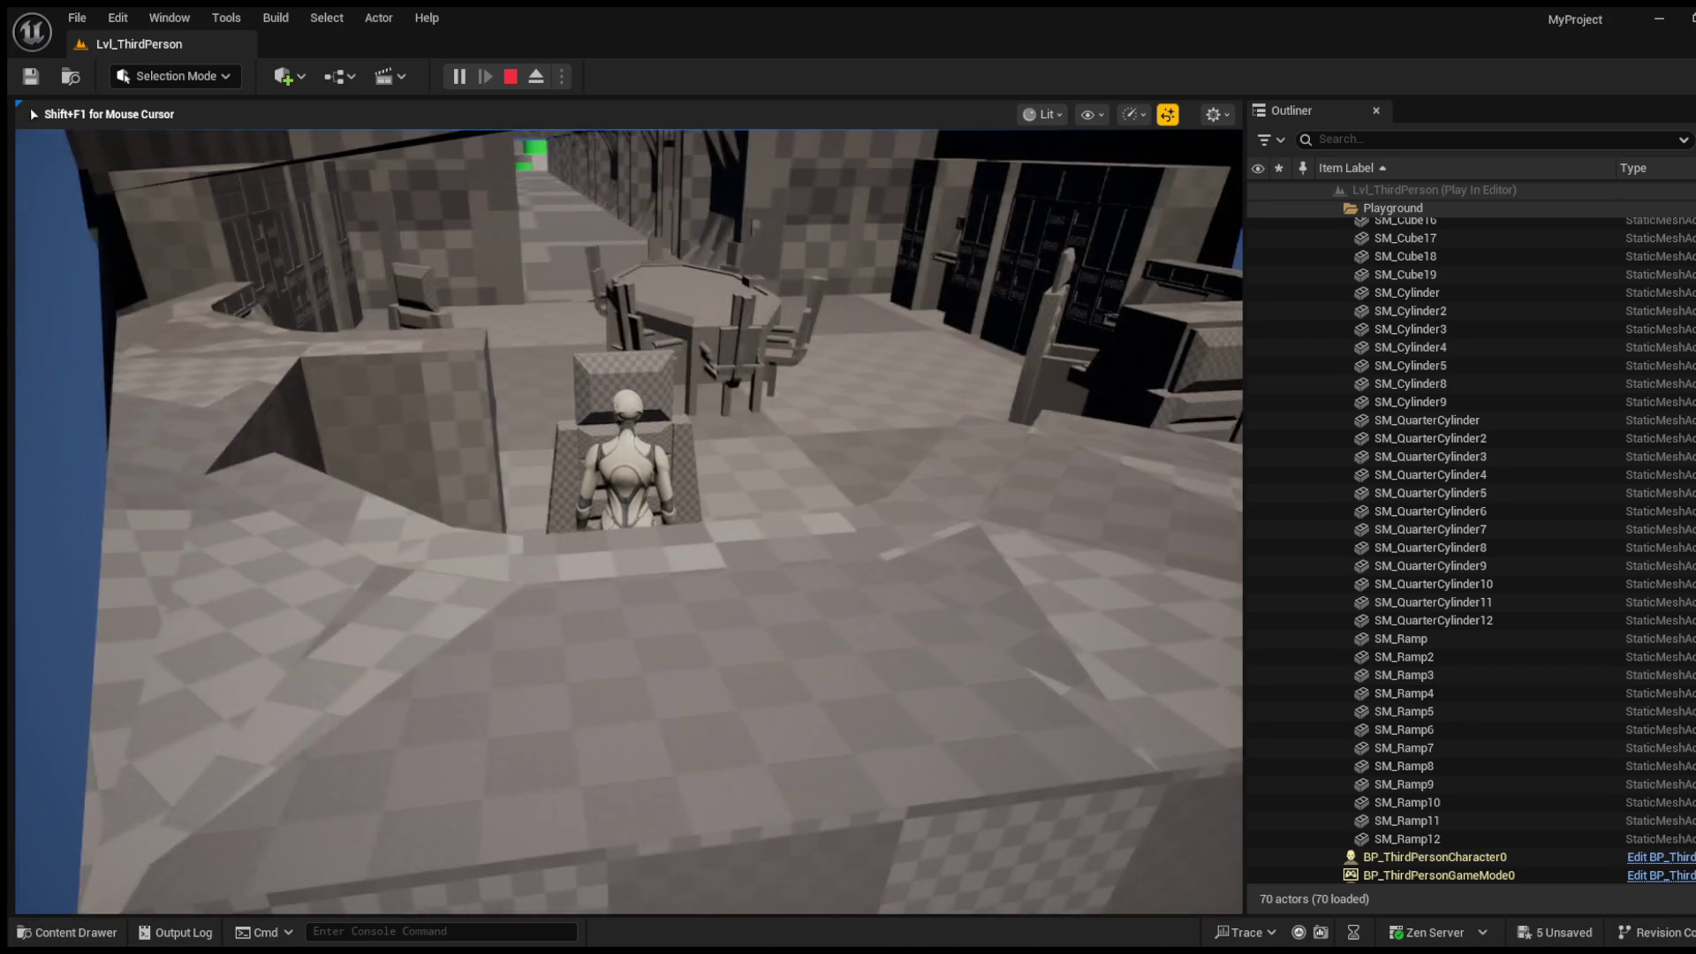
Step: Run off the stairs past the locker wall, through the corridors and into the dark passage
key("w")
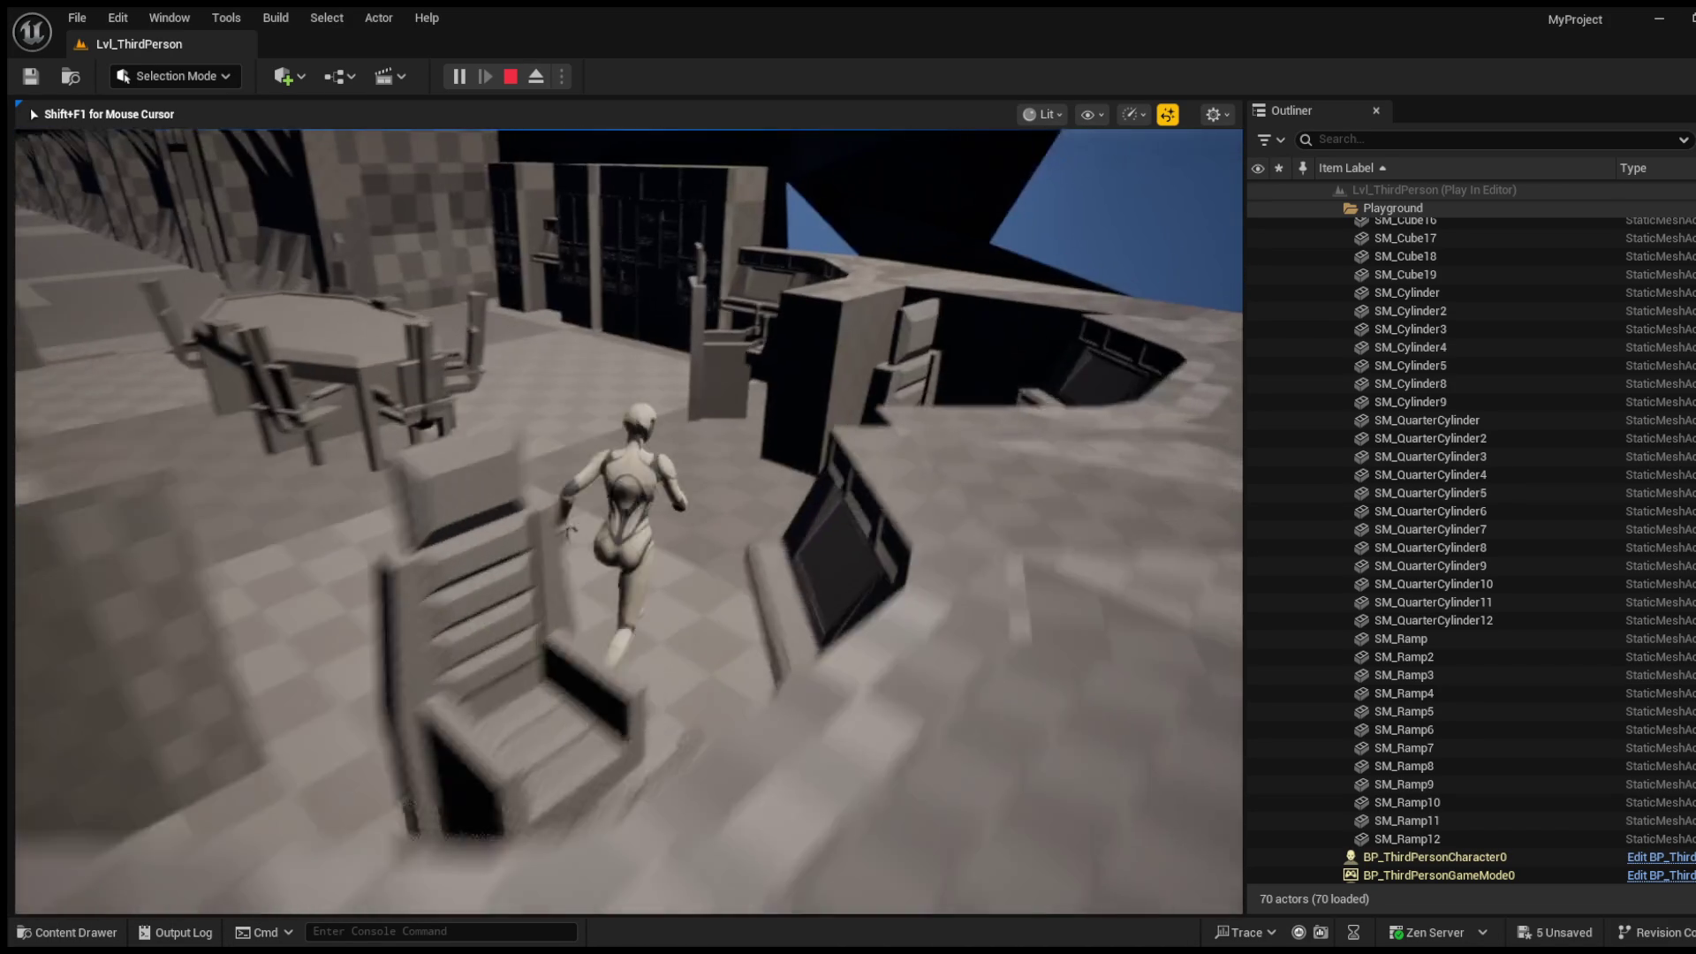
key("w")
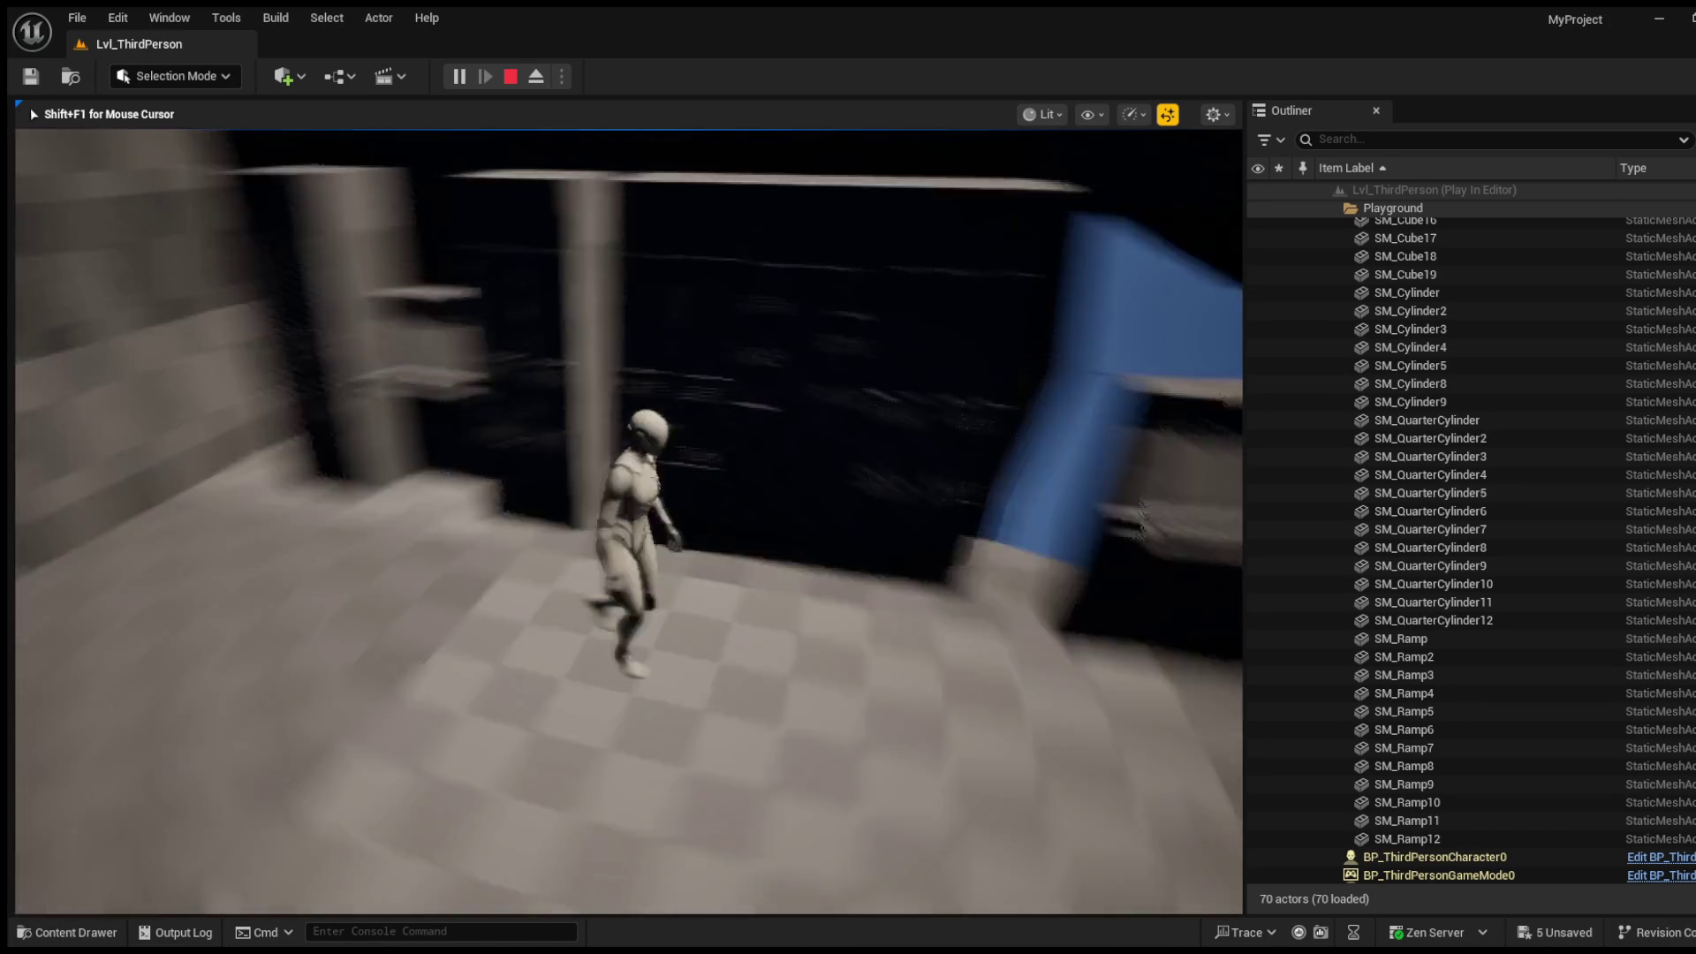
key("w")
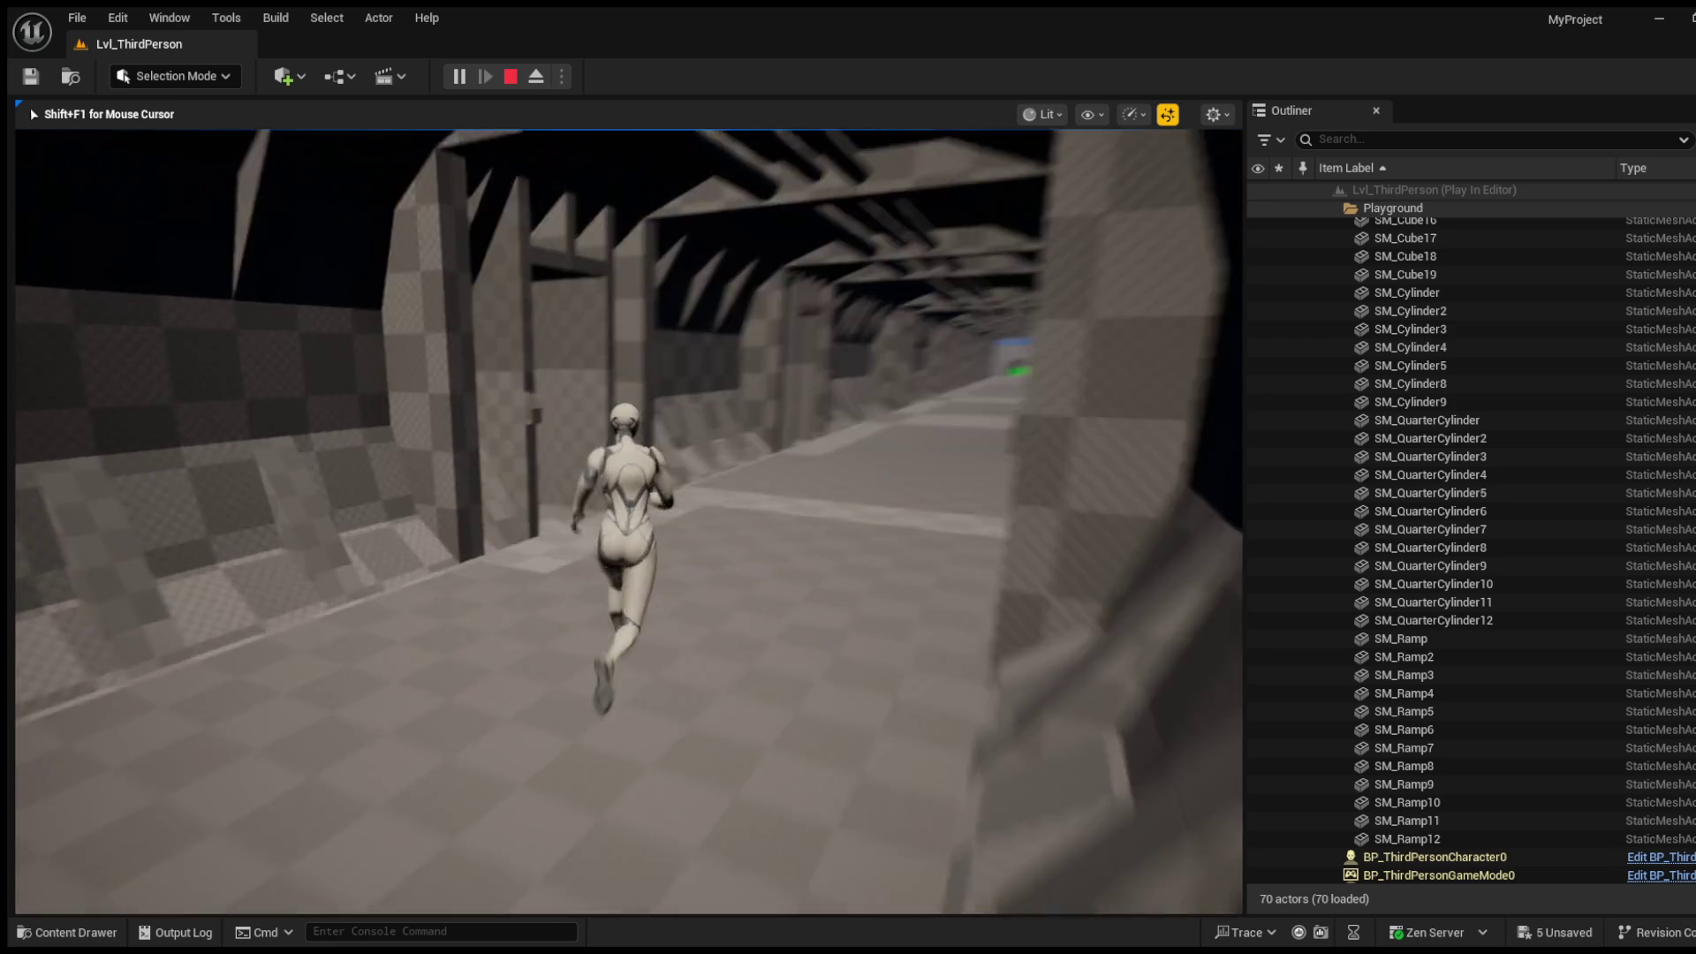
key("w")
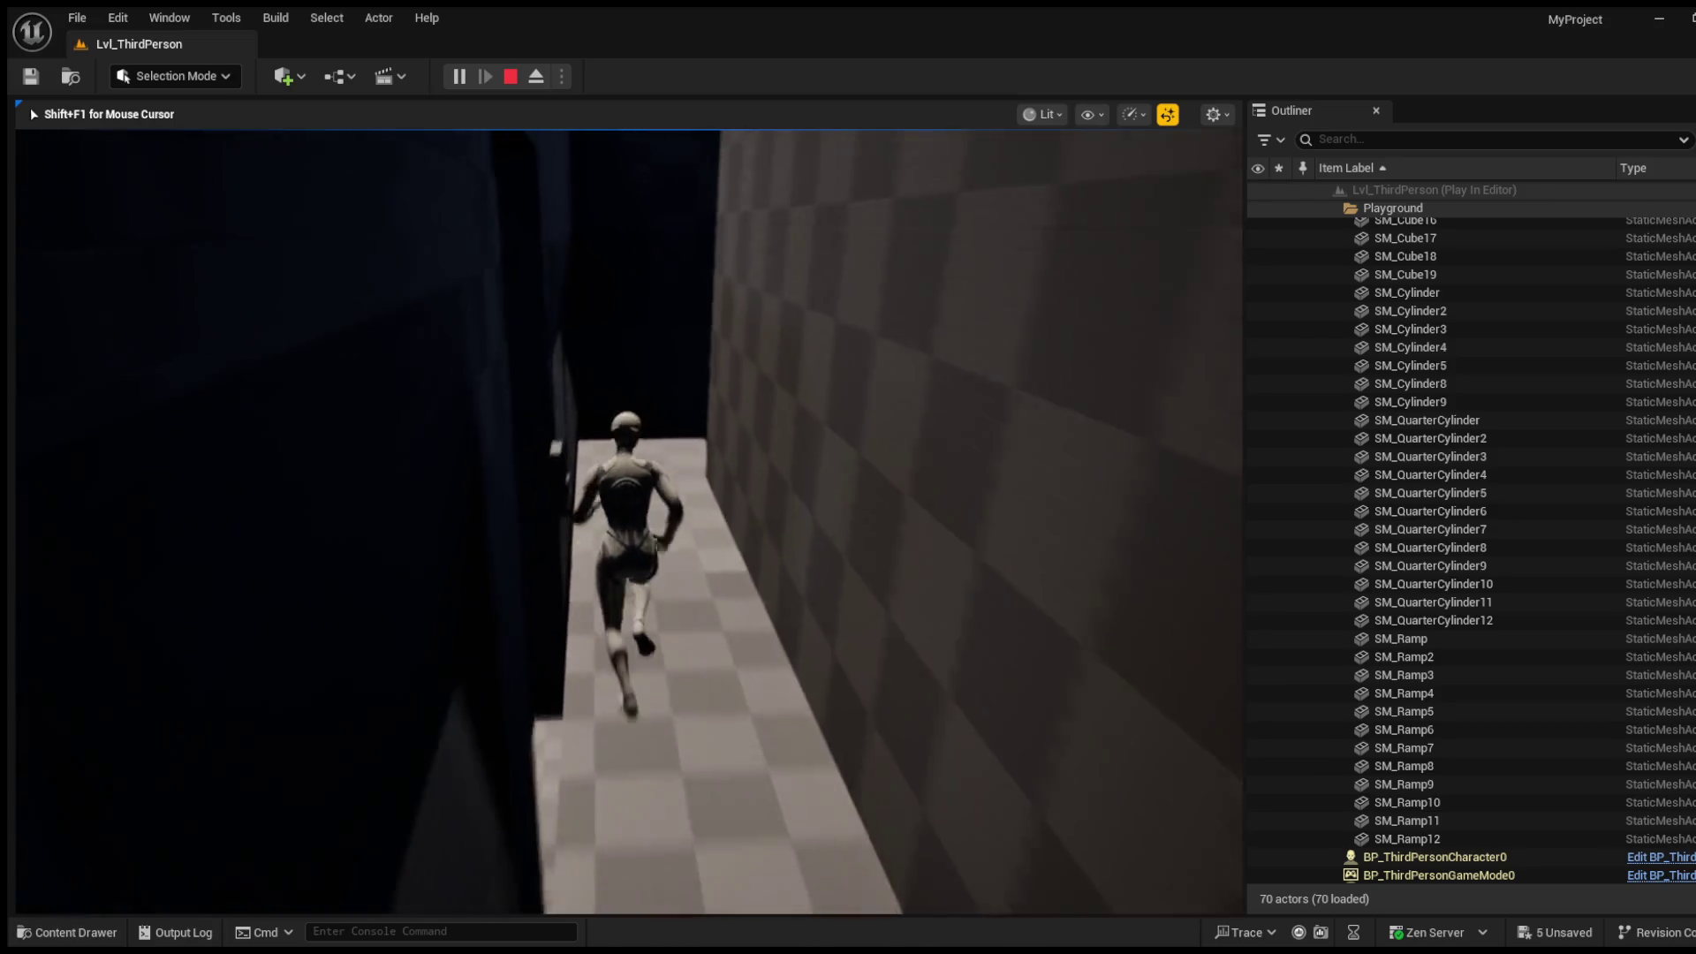
mouse_move(628, 521)
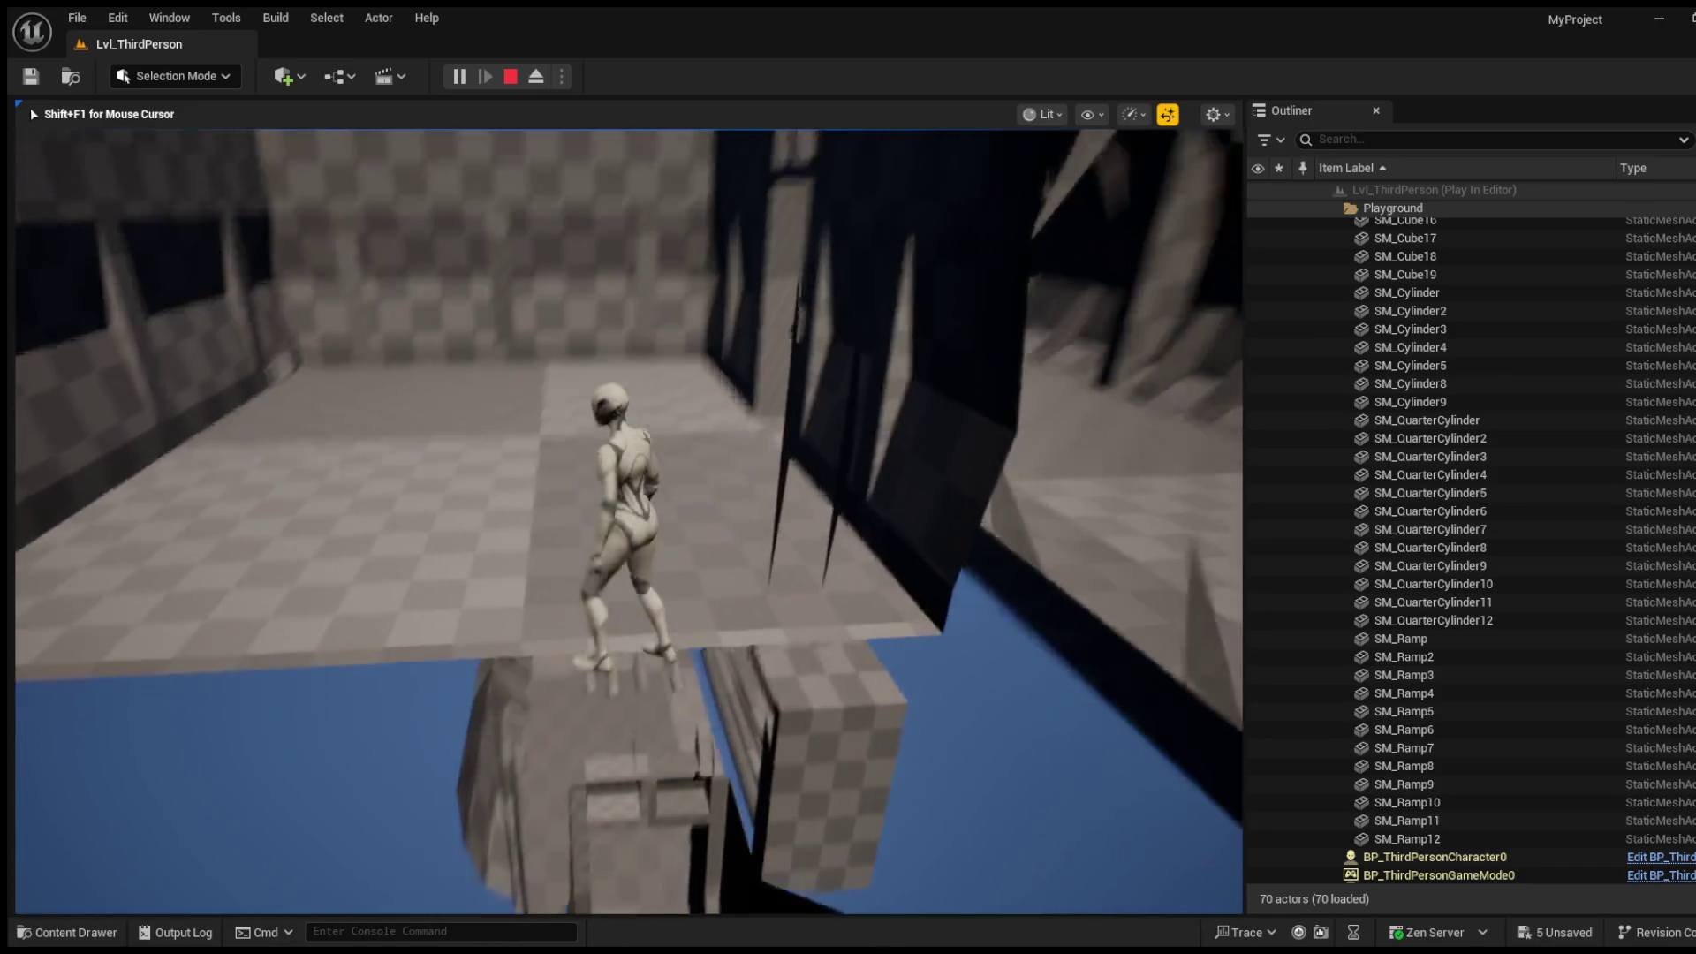
key("w")
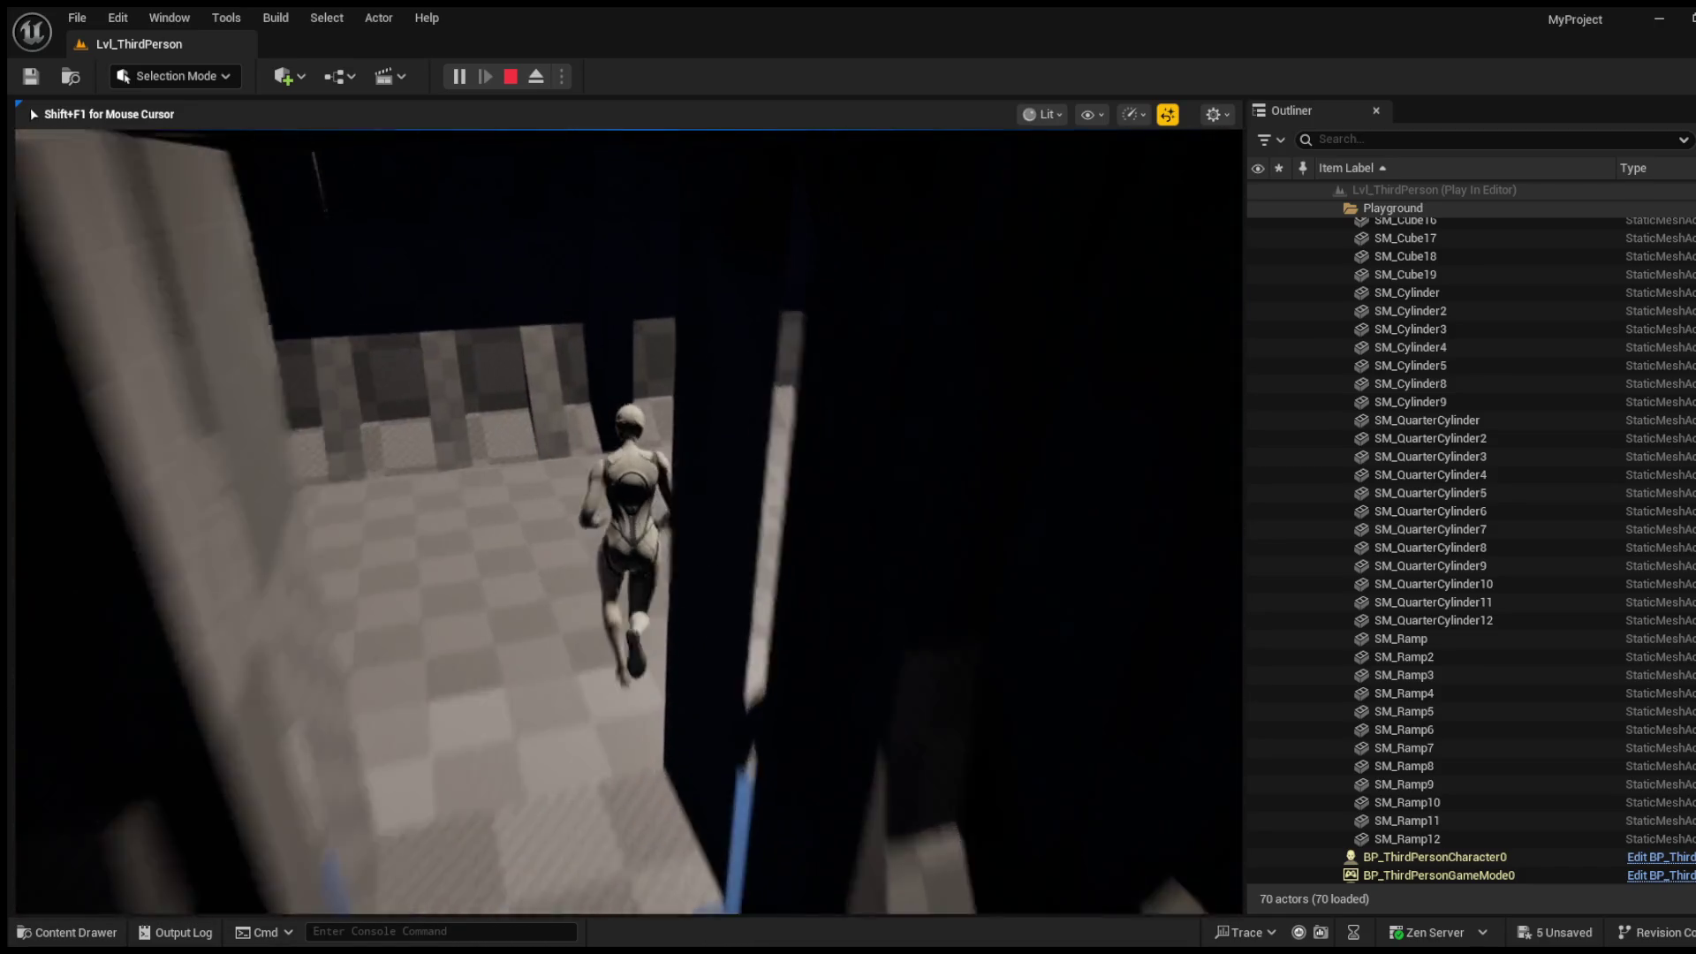
key("w")
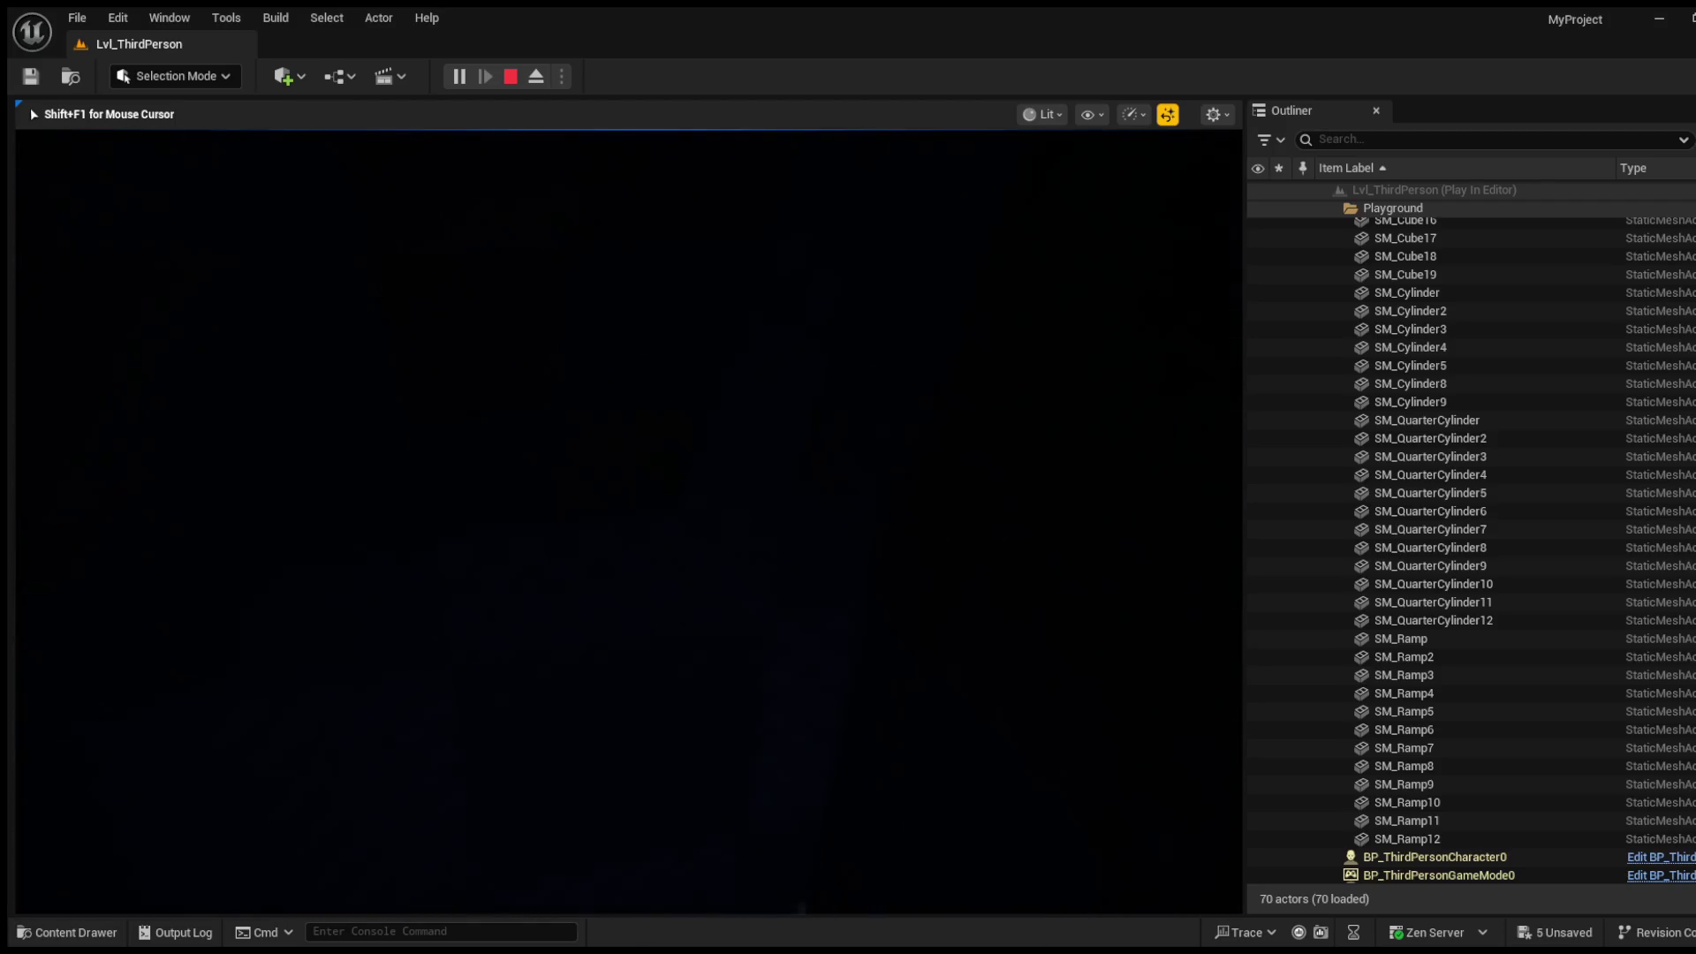
Step: Run down the corridor and jump over the blocks through the blocked doorway
key("w")
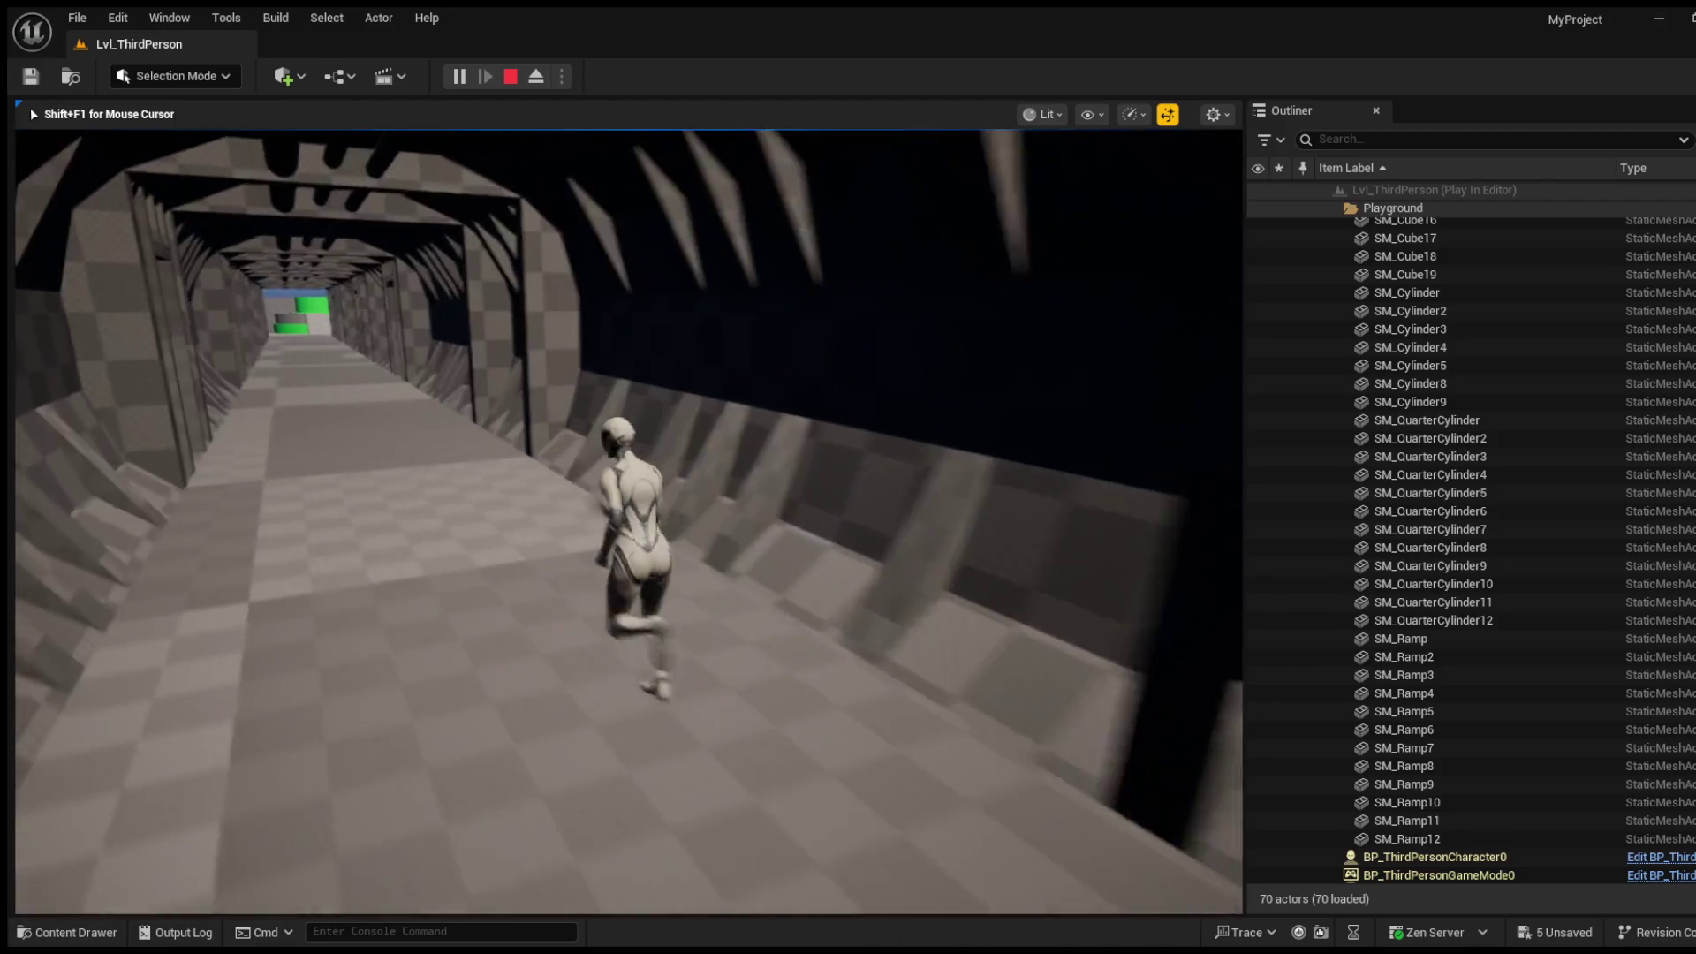
key("w")
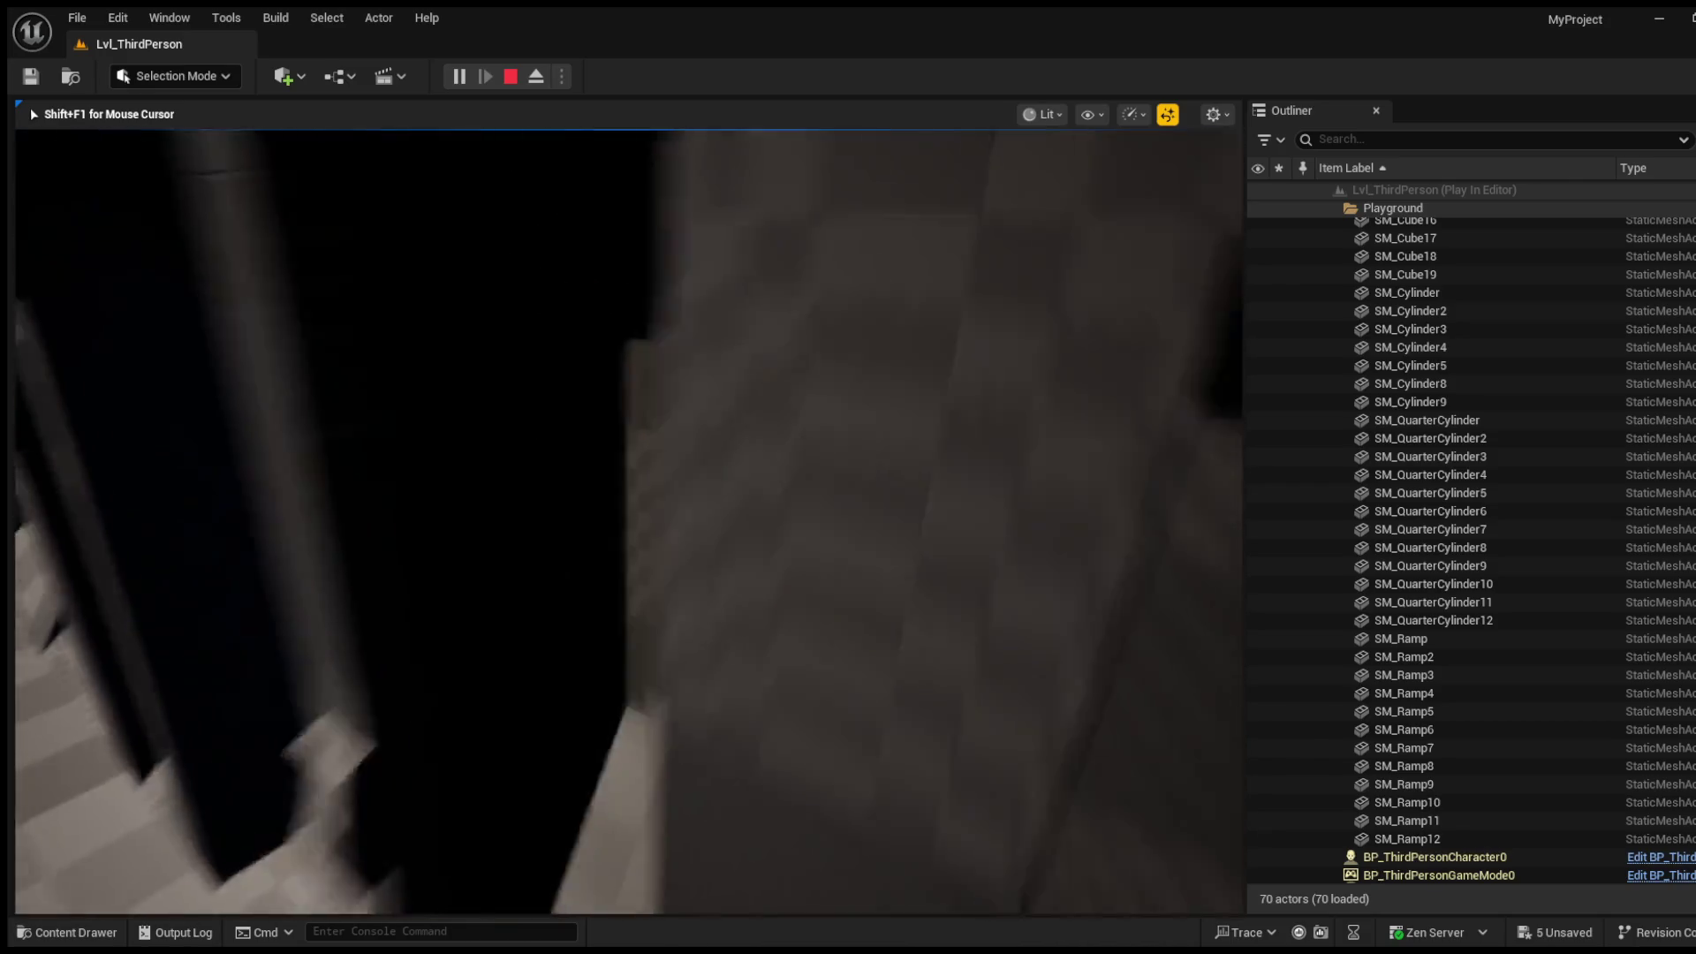
key("w")
key("space")
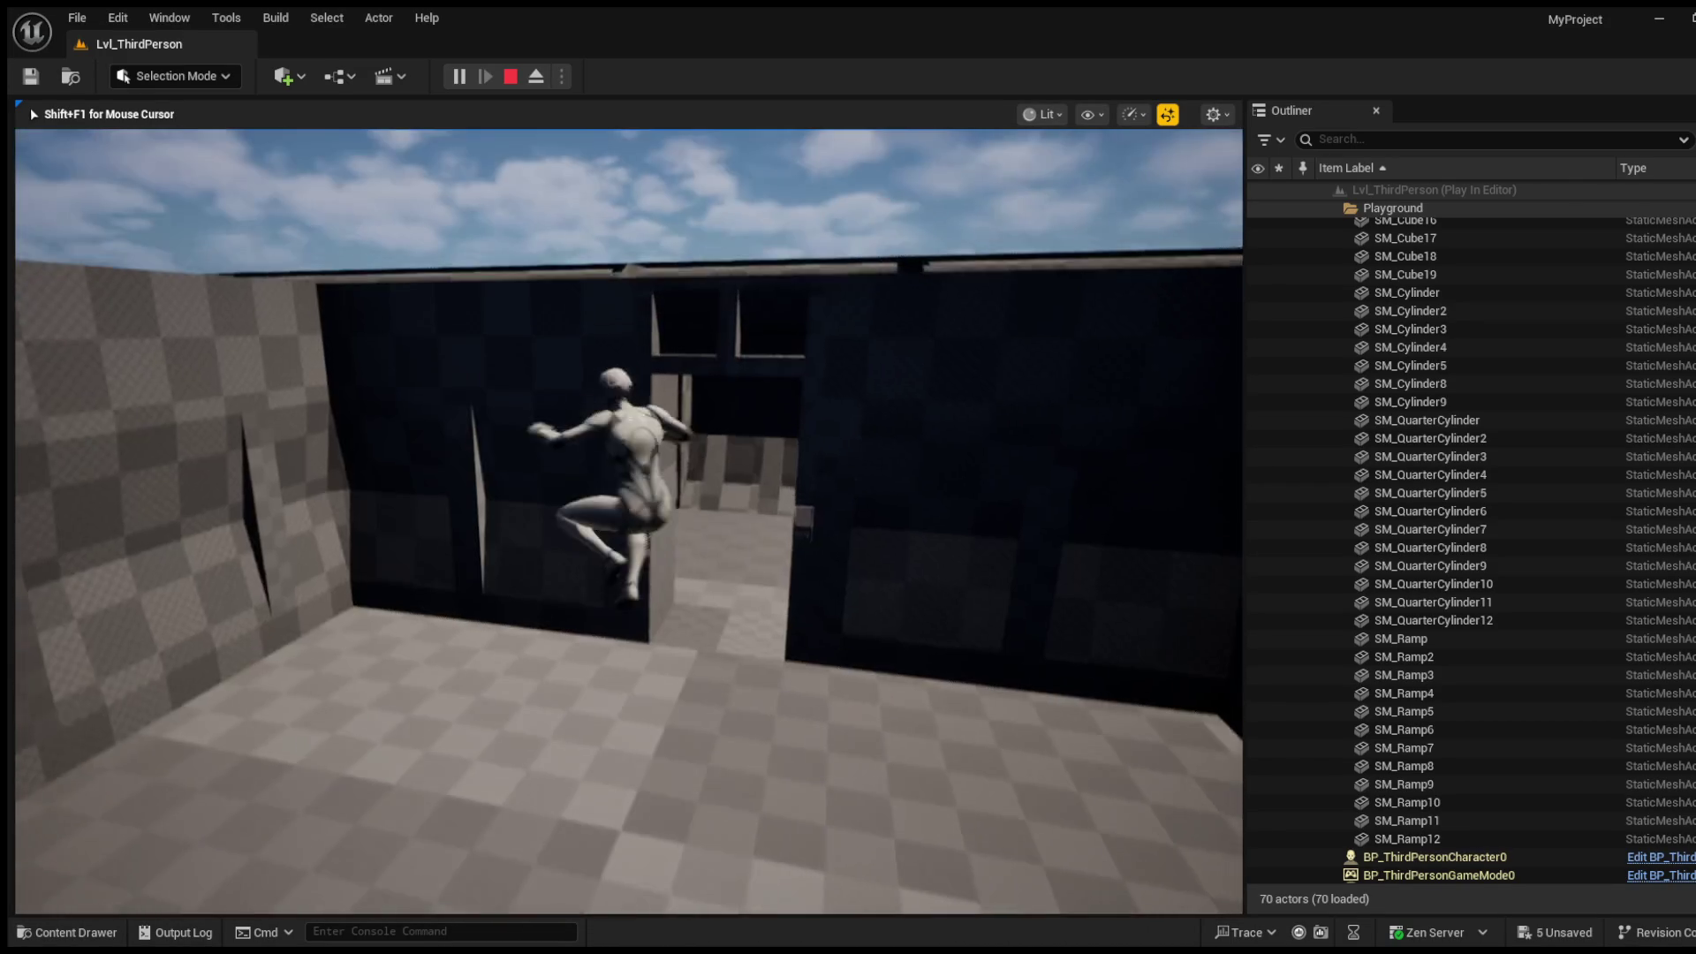
key("w")
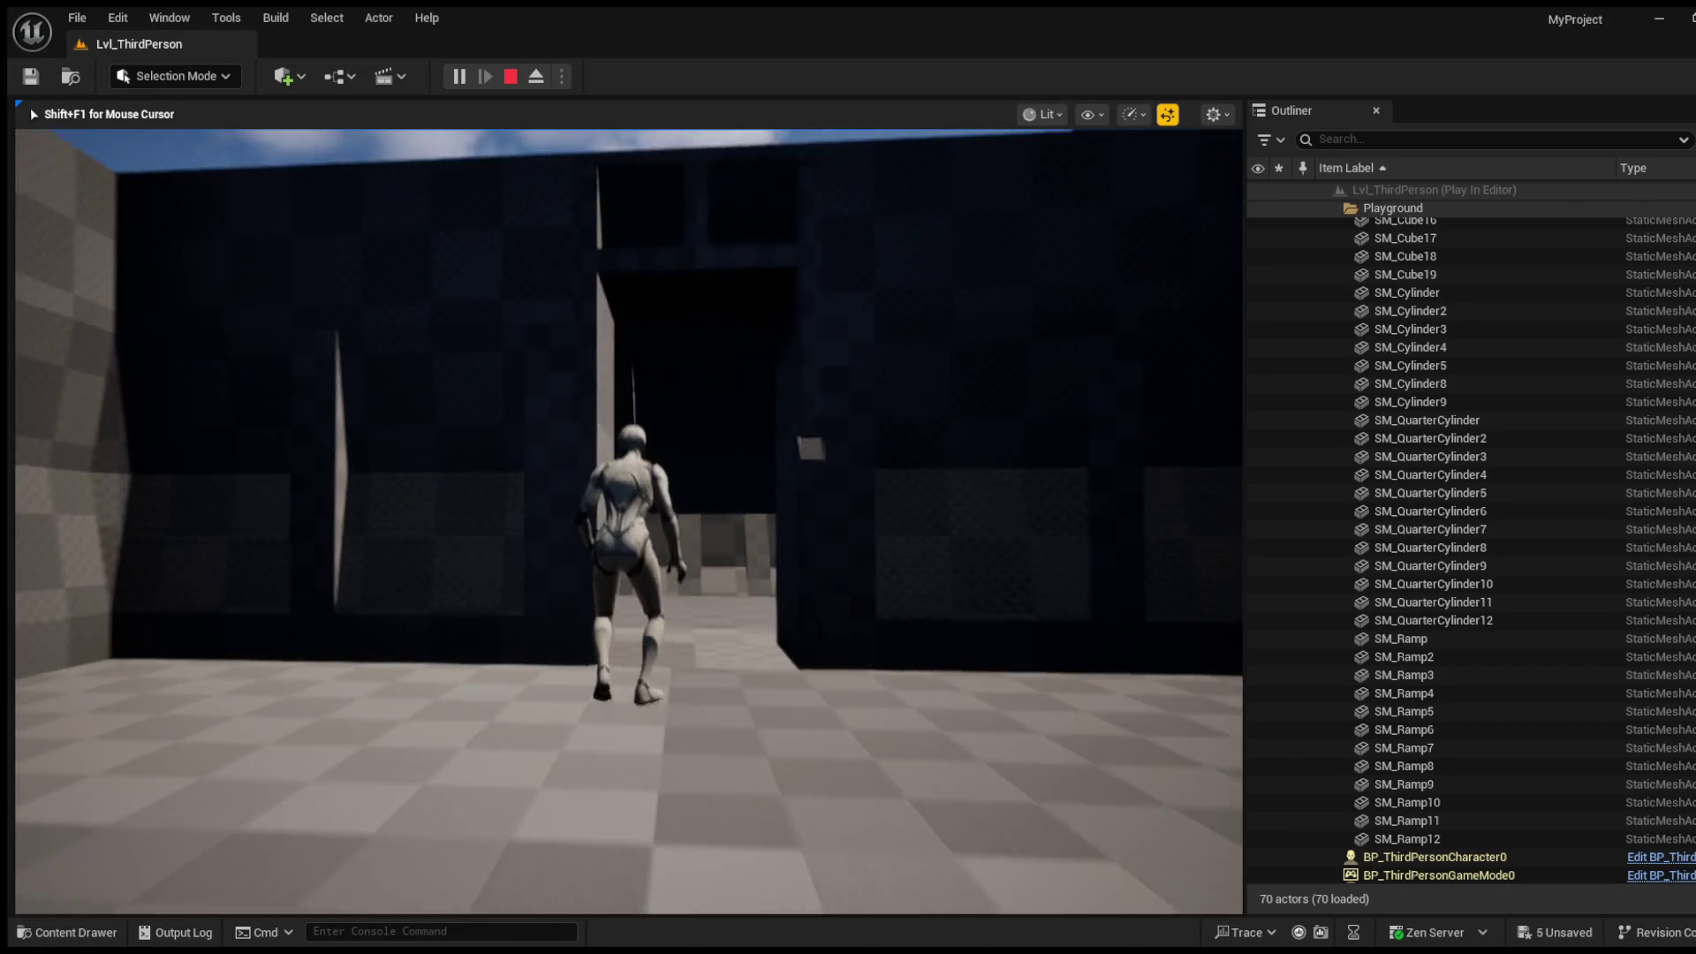
key("space")
key("w")
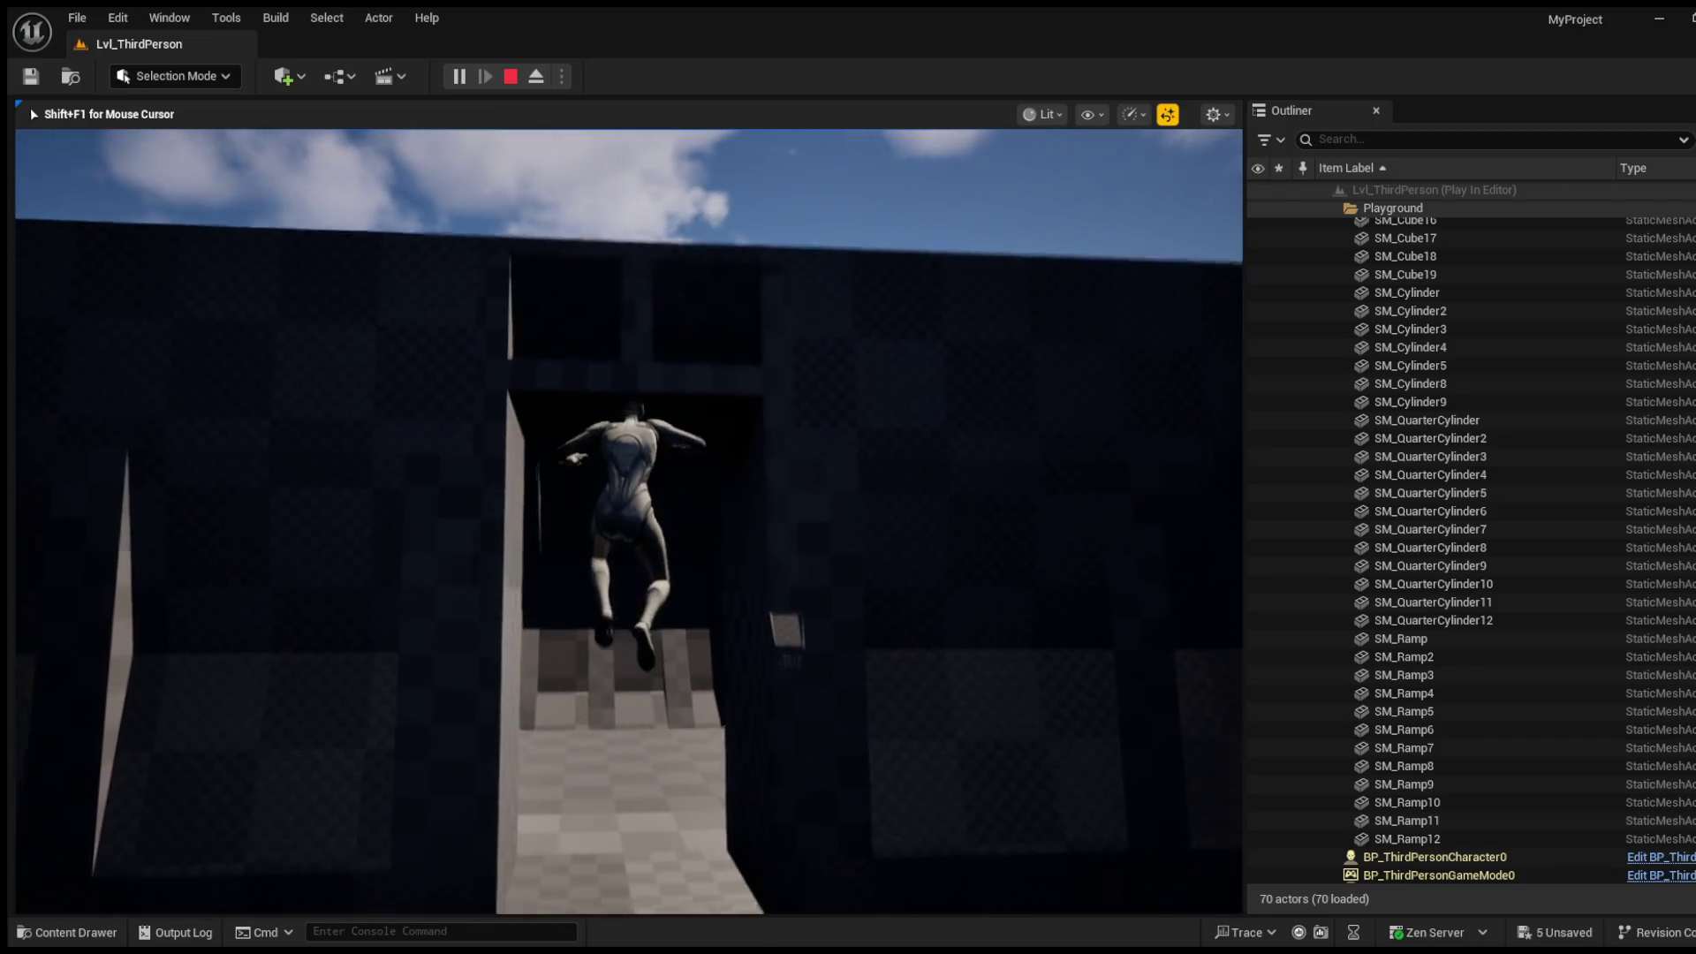
key("w")
key("space")
key("space")
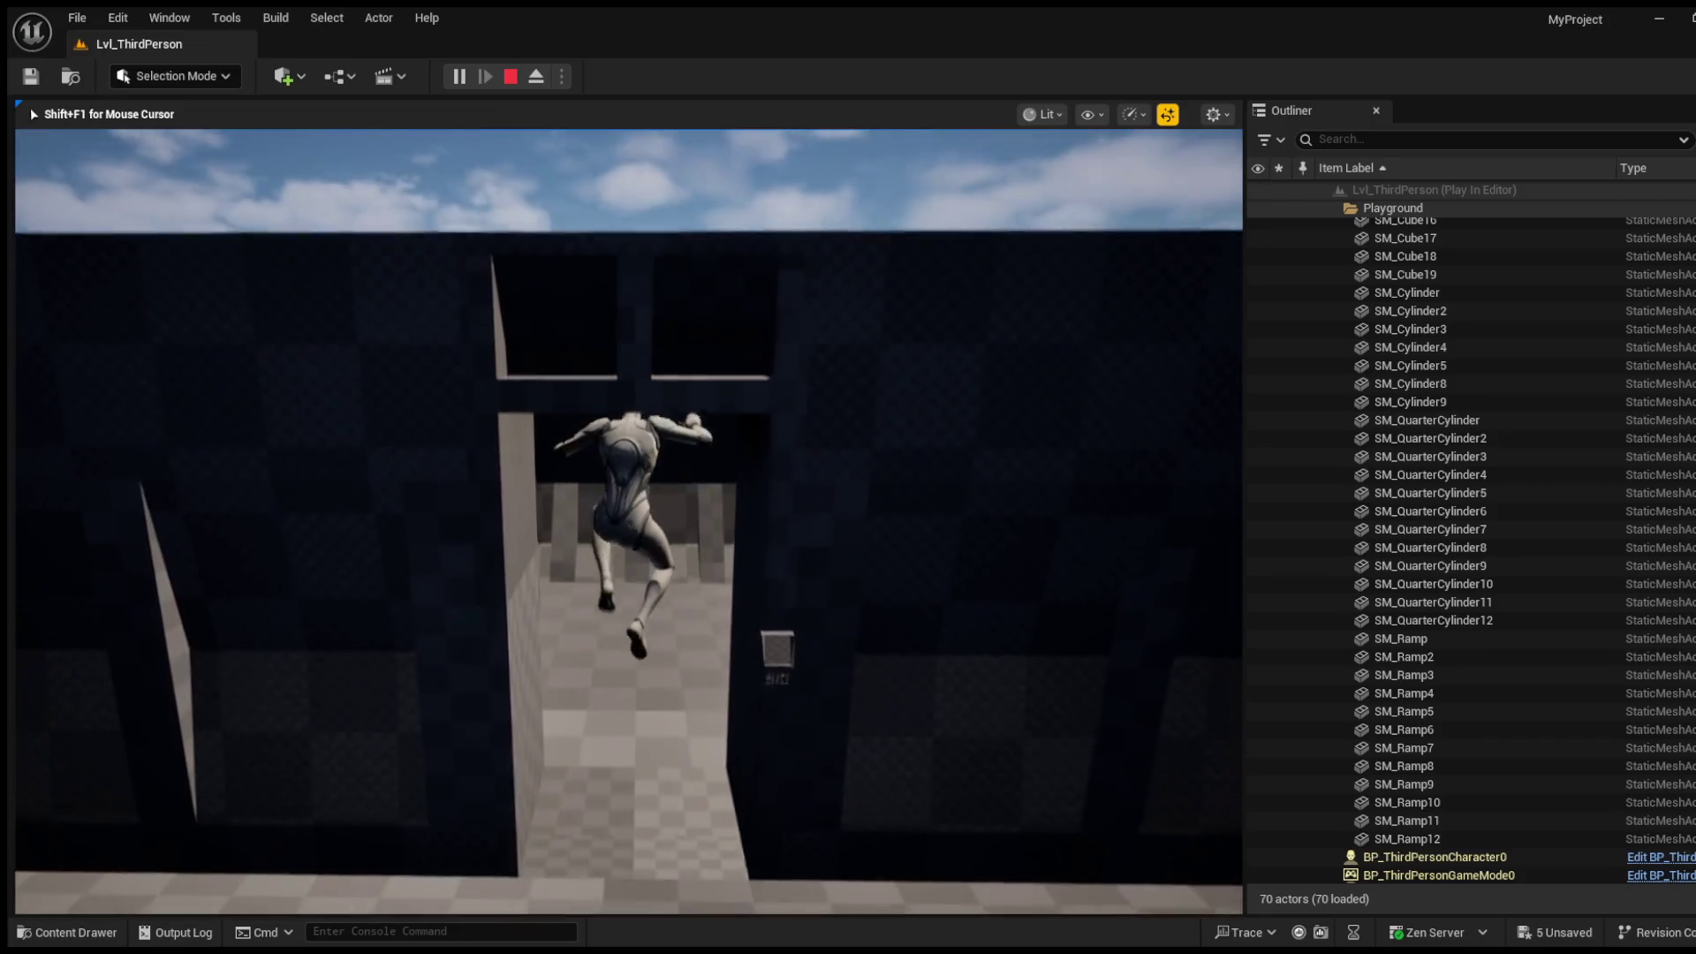
key("w")
key("space")
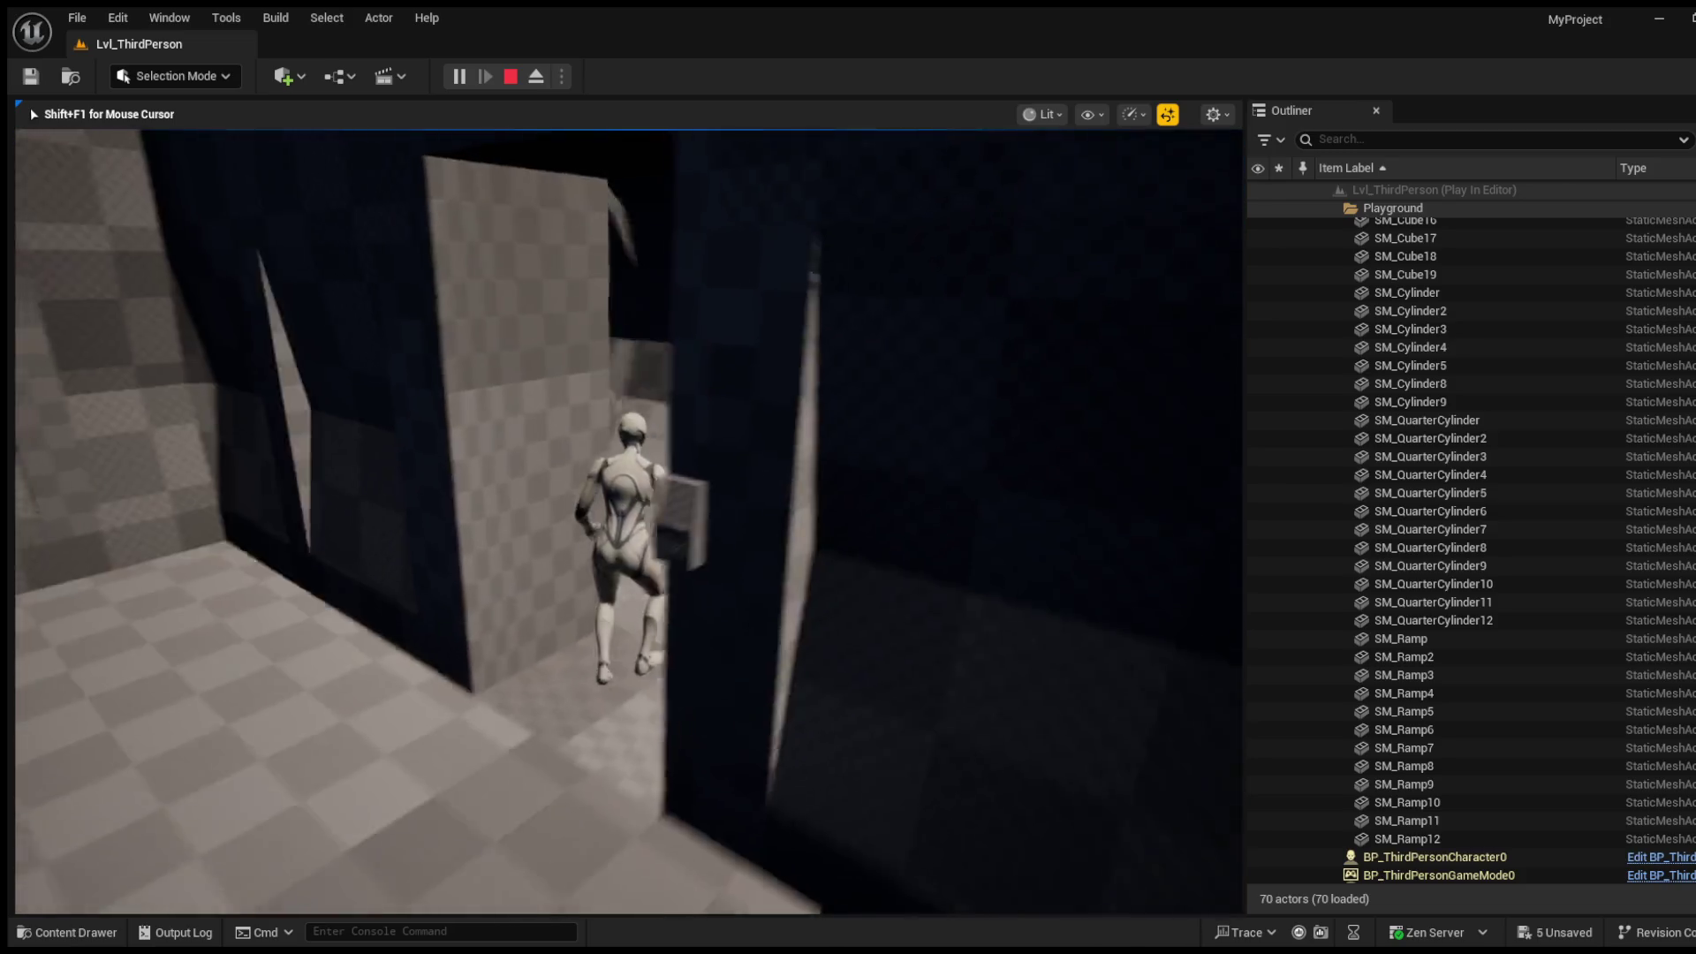
Step: Walk around the rooms beyond, then run back into the long ribbed corridor
key("w")
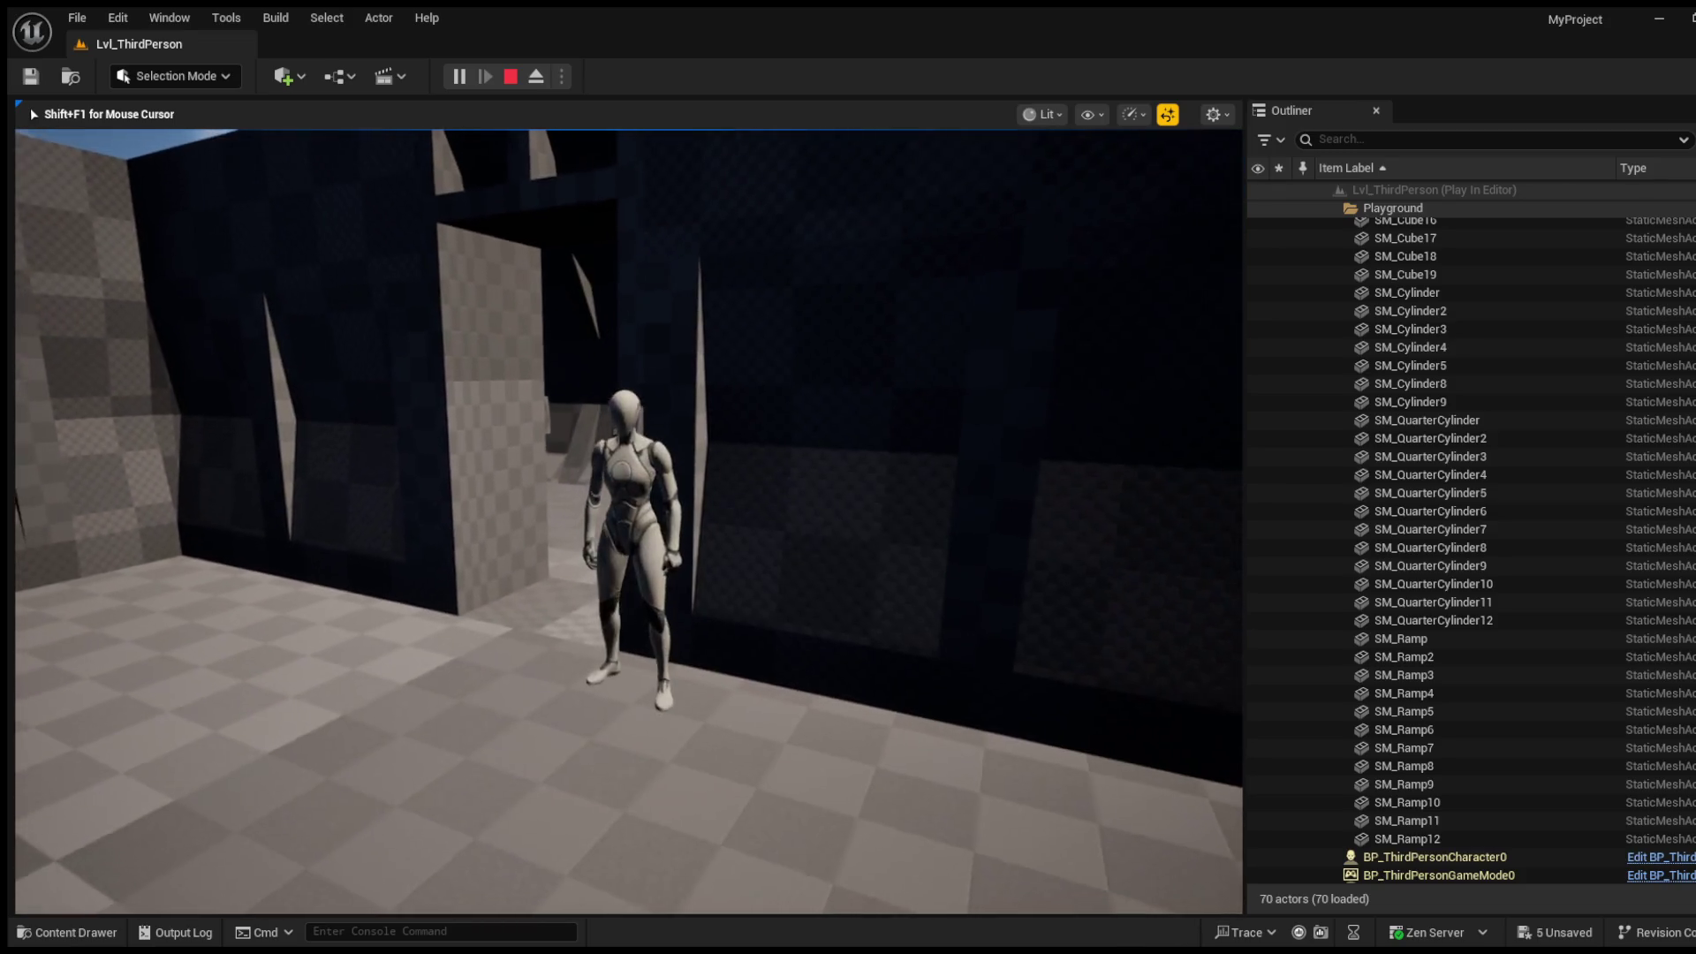
key("w")
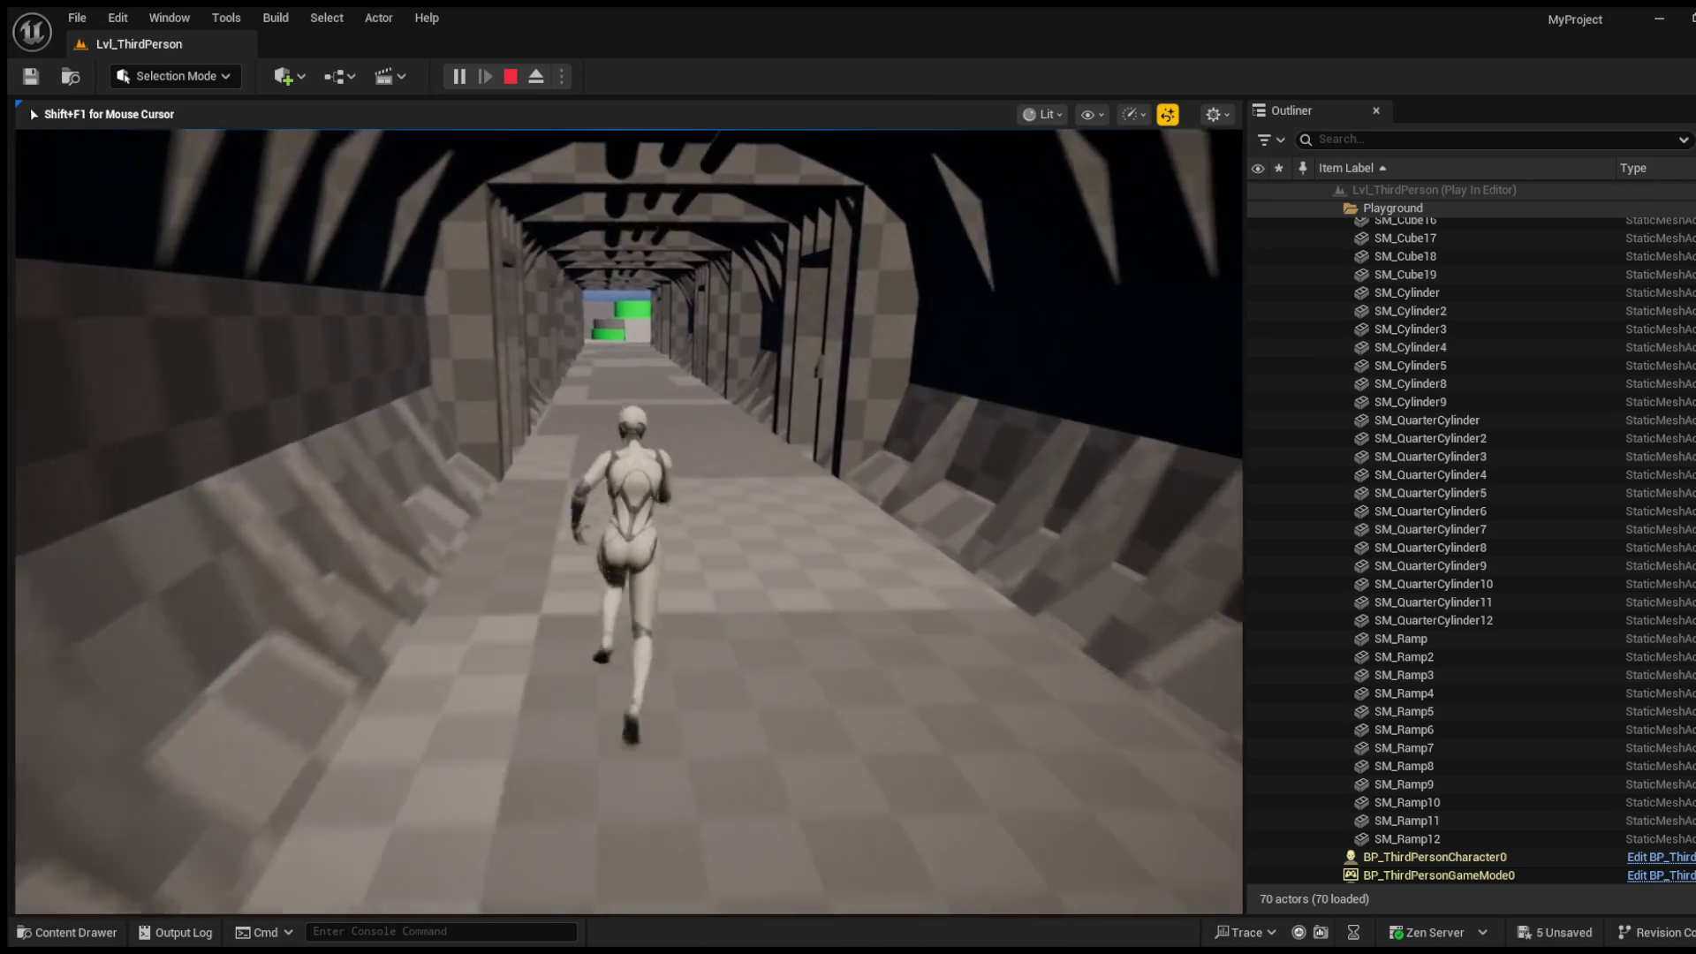
key("s")
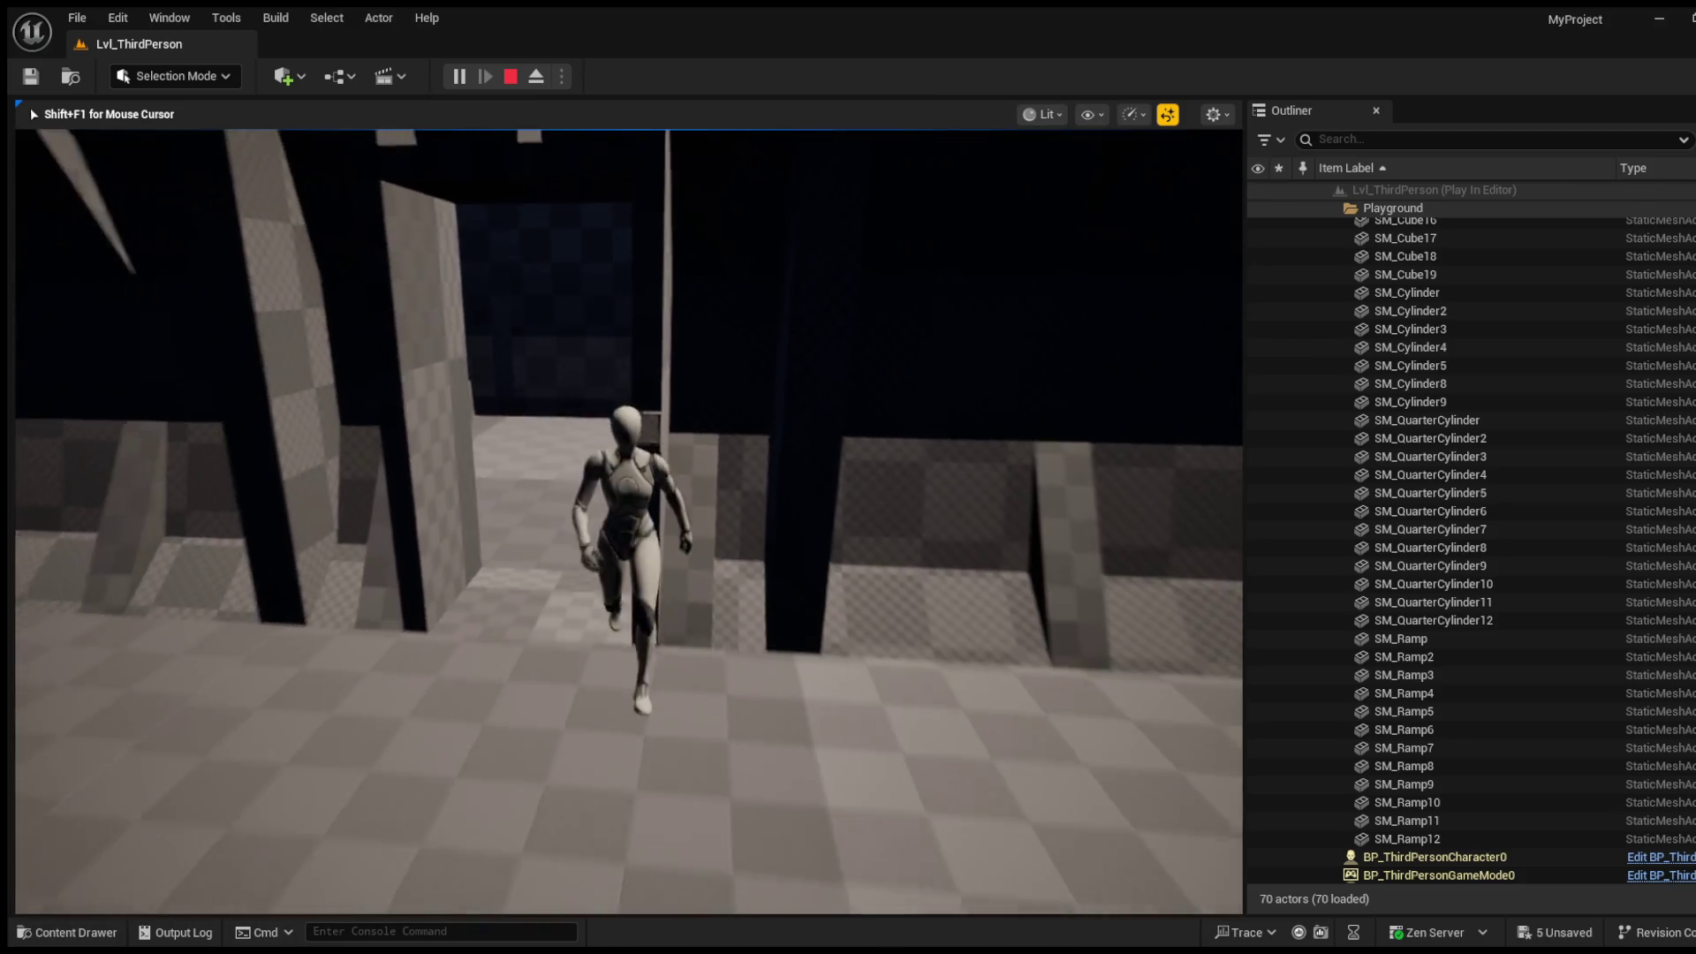
key("w")
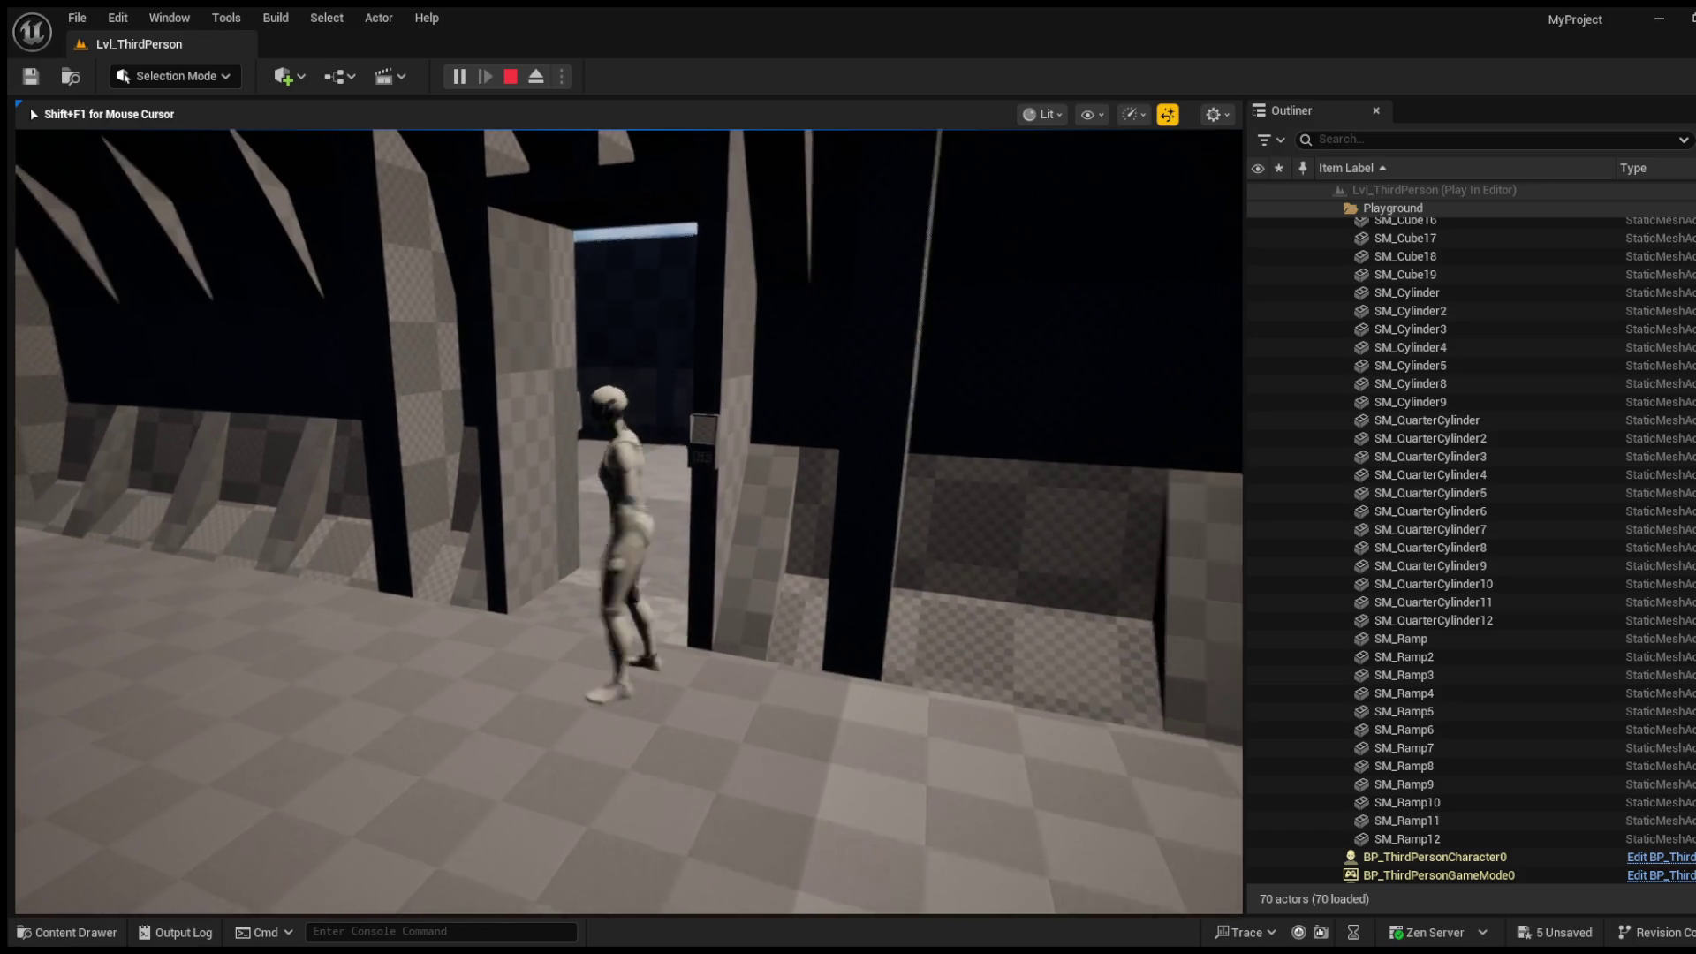
key("a")
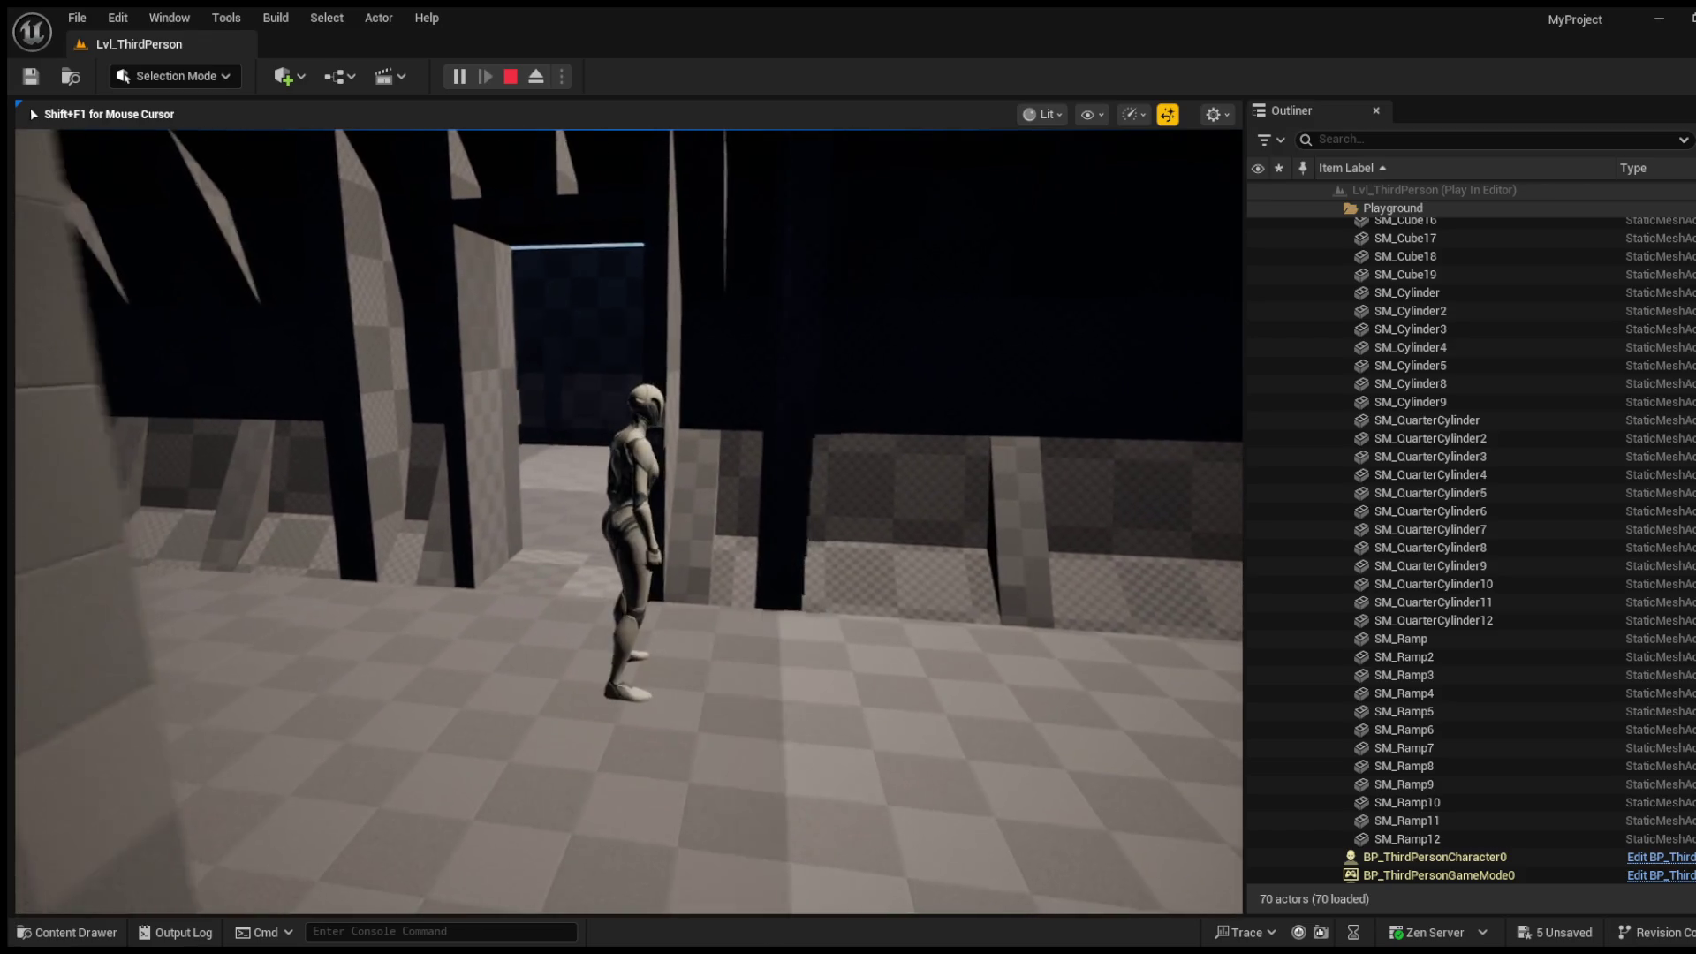
key("w")
key("w")
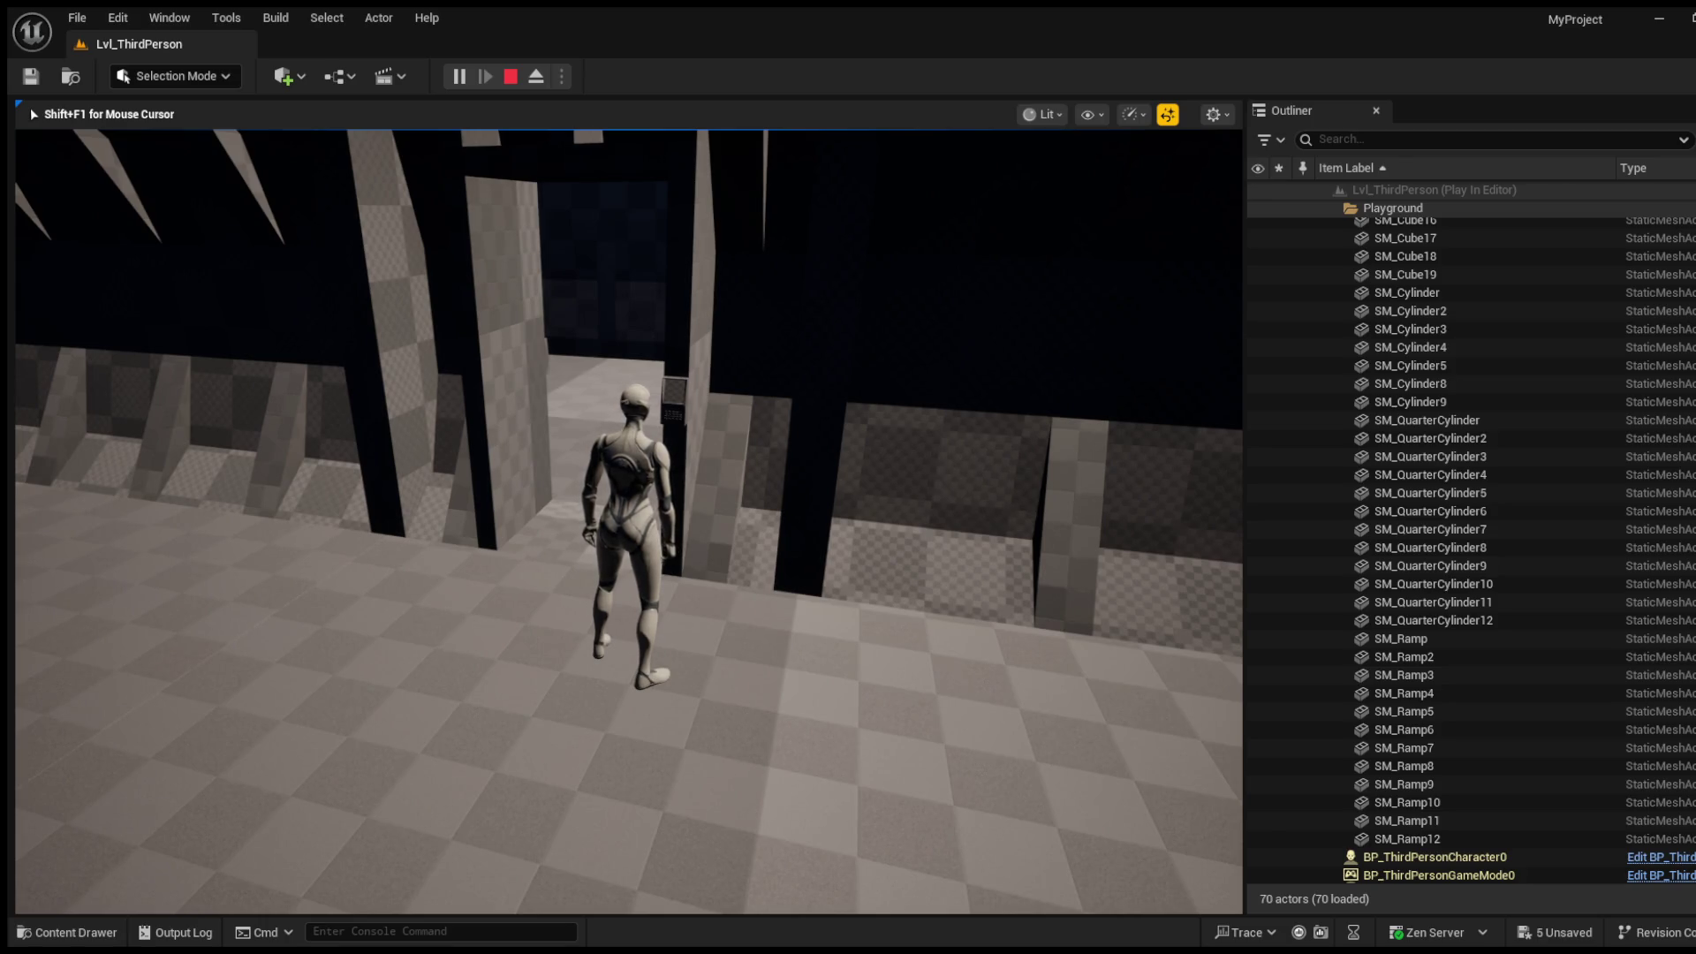
Step: Run through the doorways and down the tunnel until the character exits it
key("w")
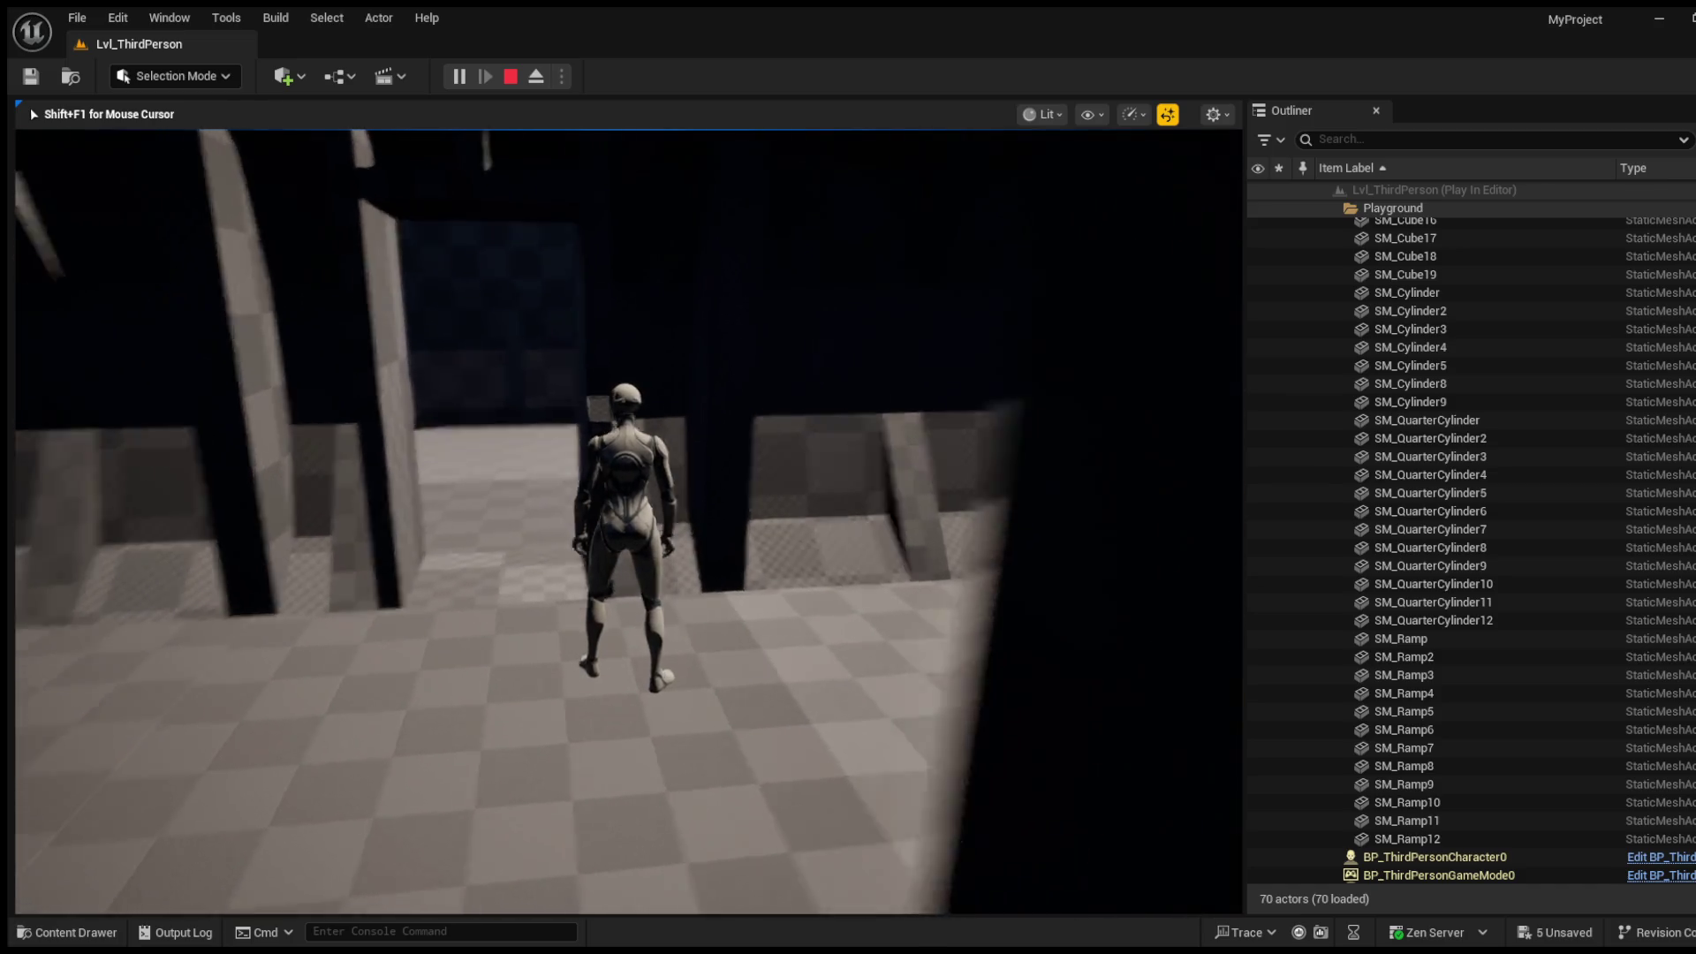
key("w")
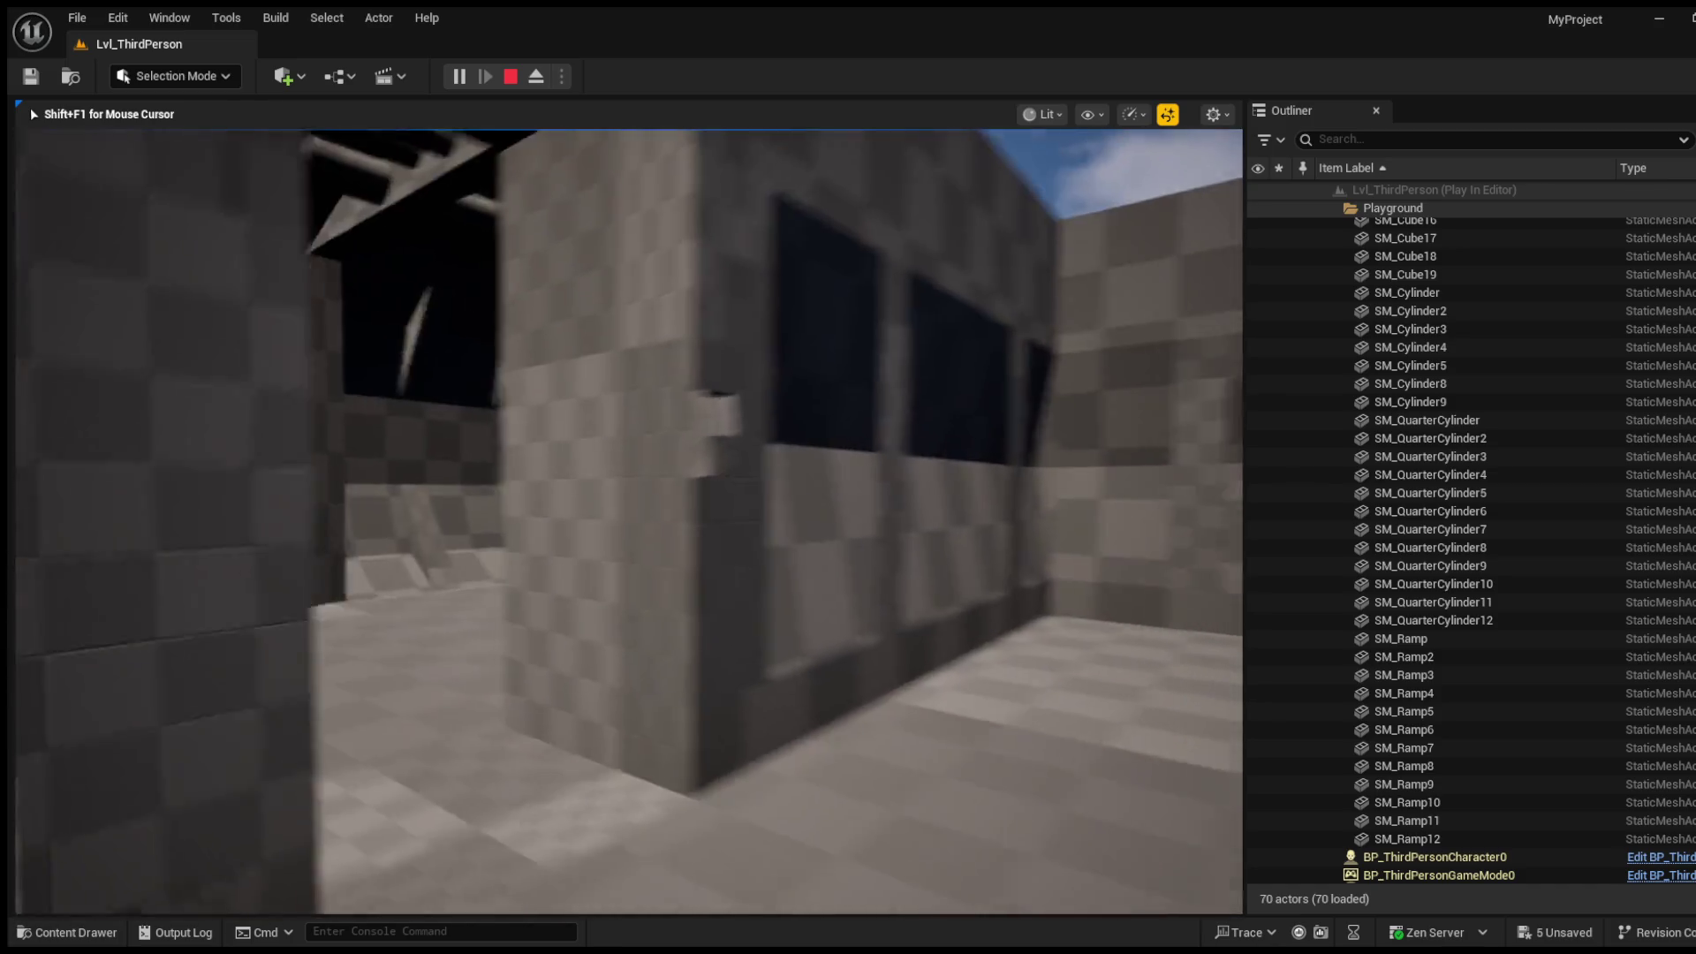
key("w")
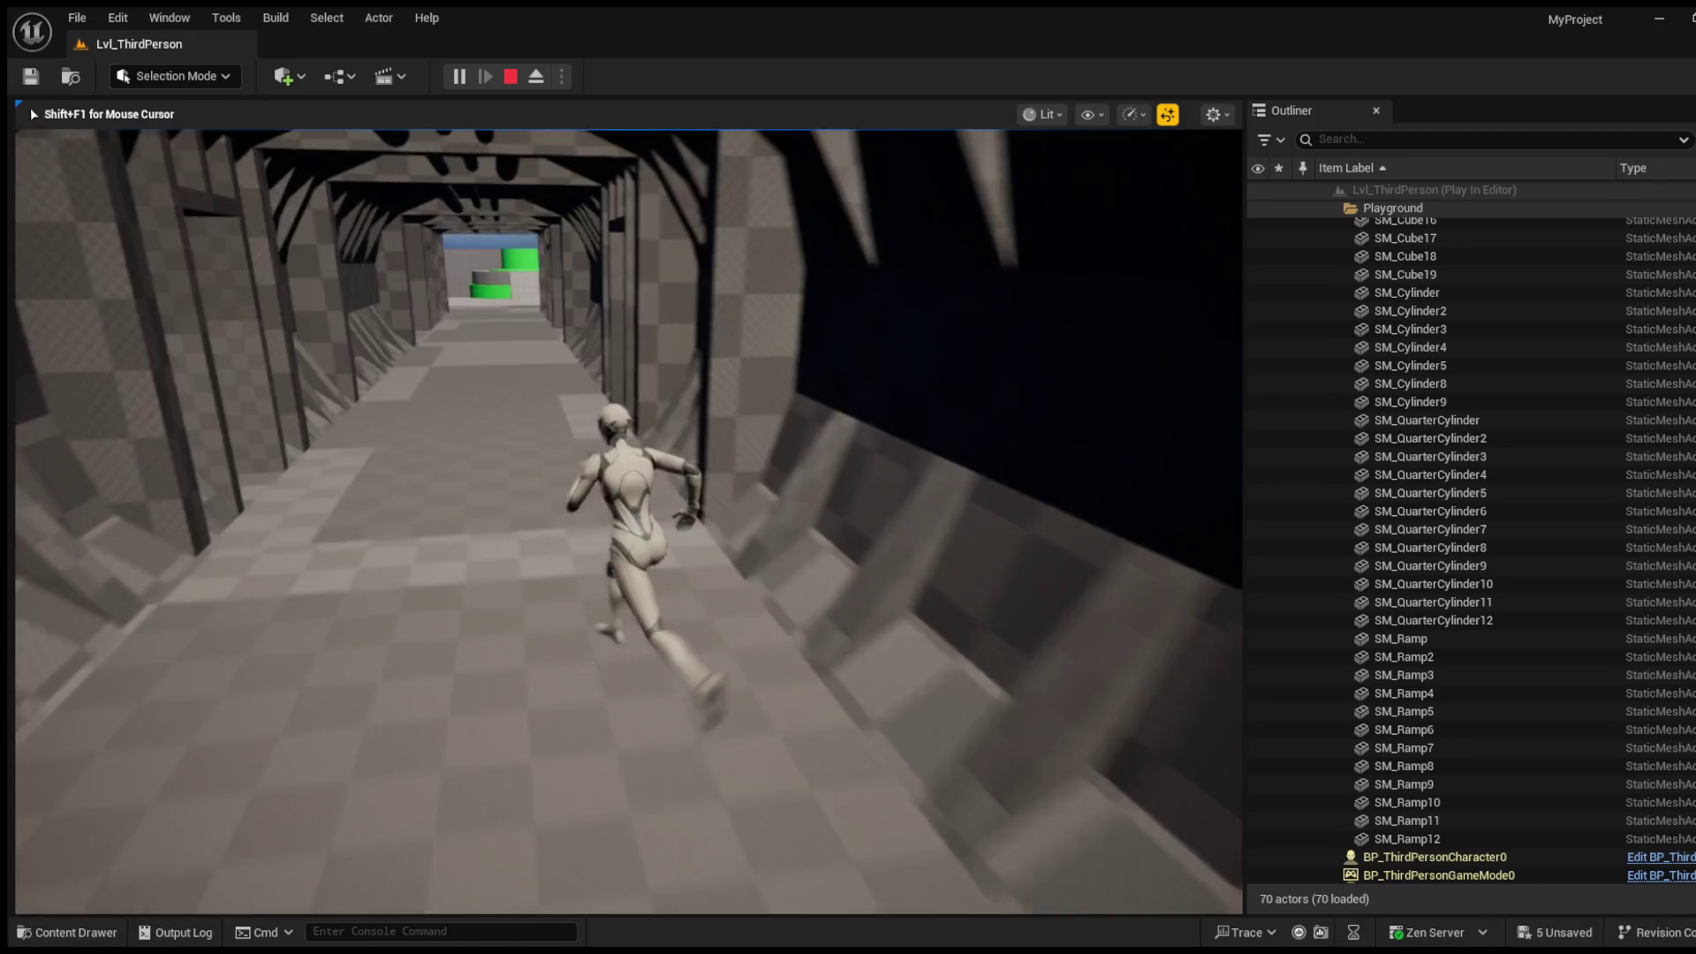
key("w")
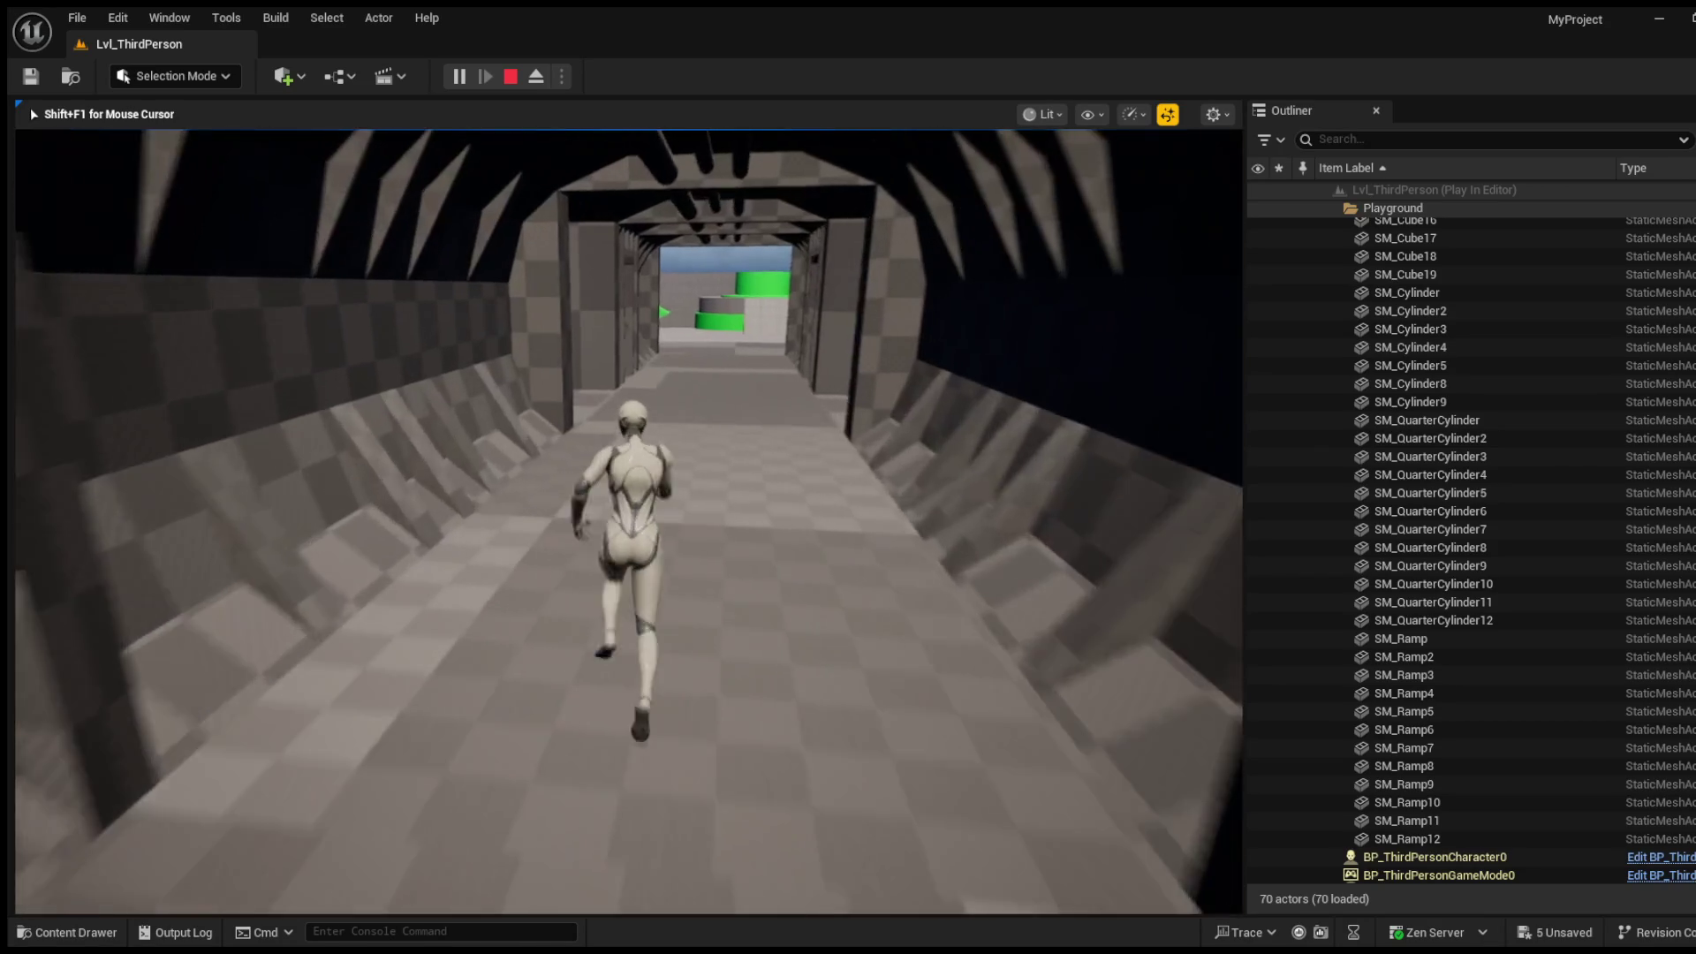
key("w")
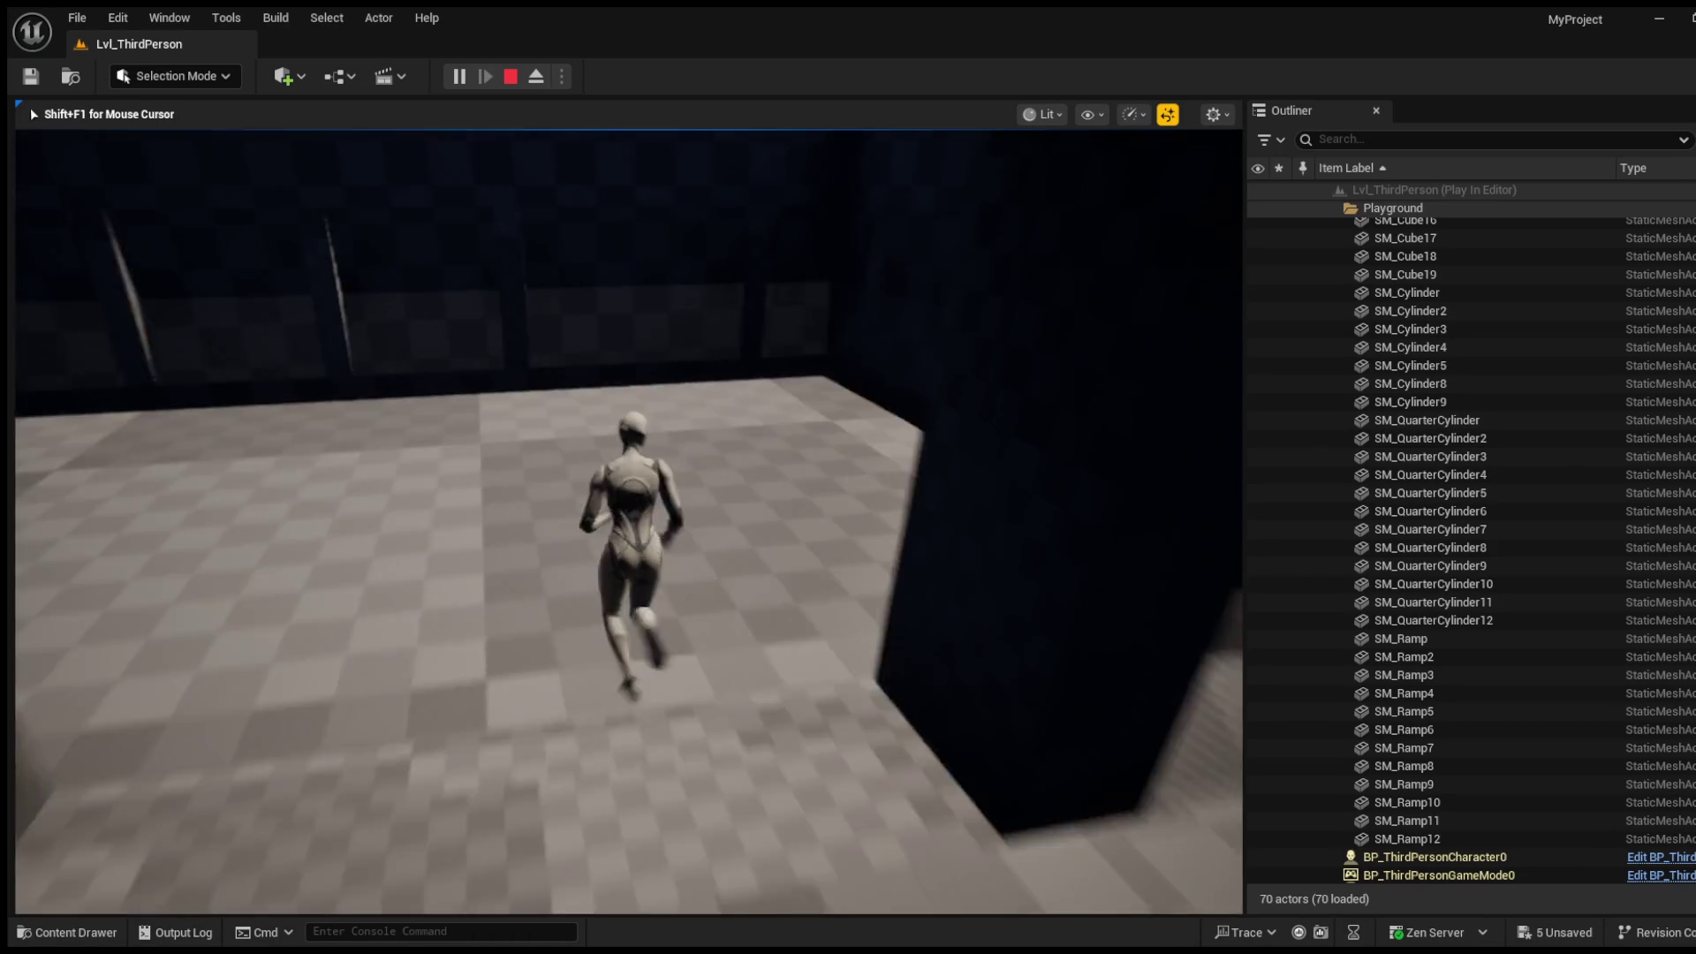
Step: Jump twice while running across the level toward the ship's long corridor
key("w")
key("space")
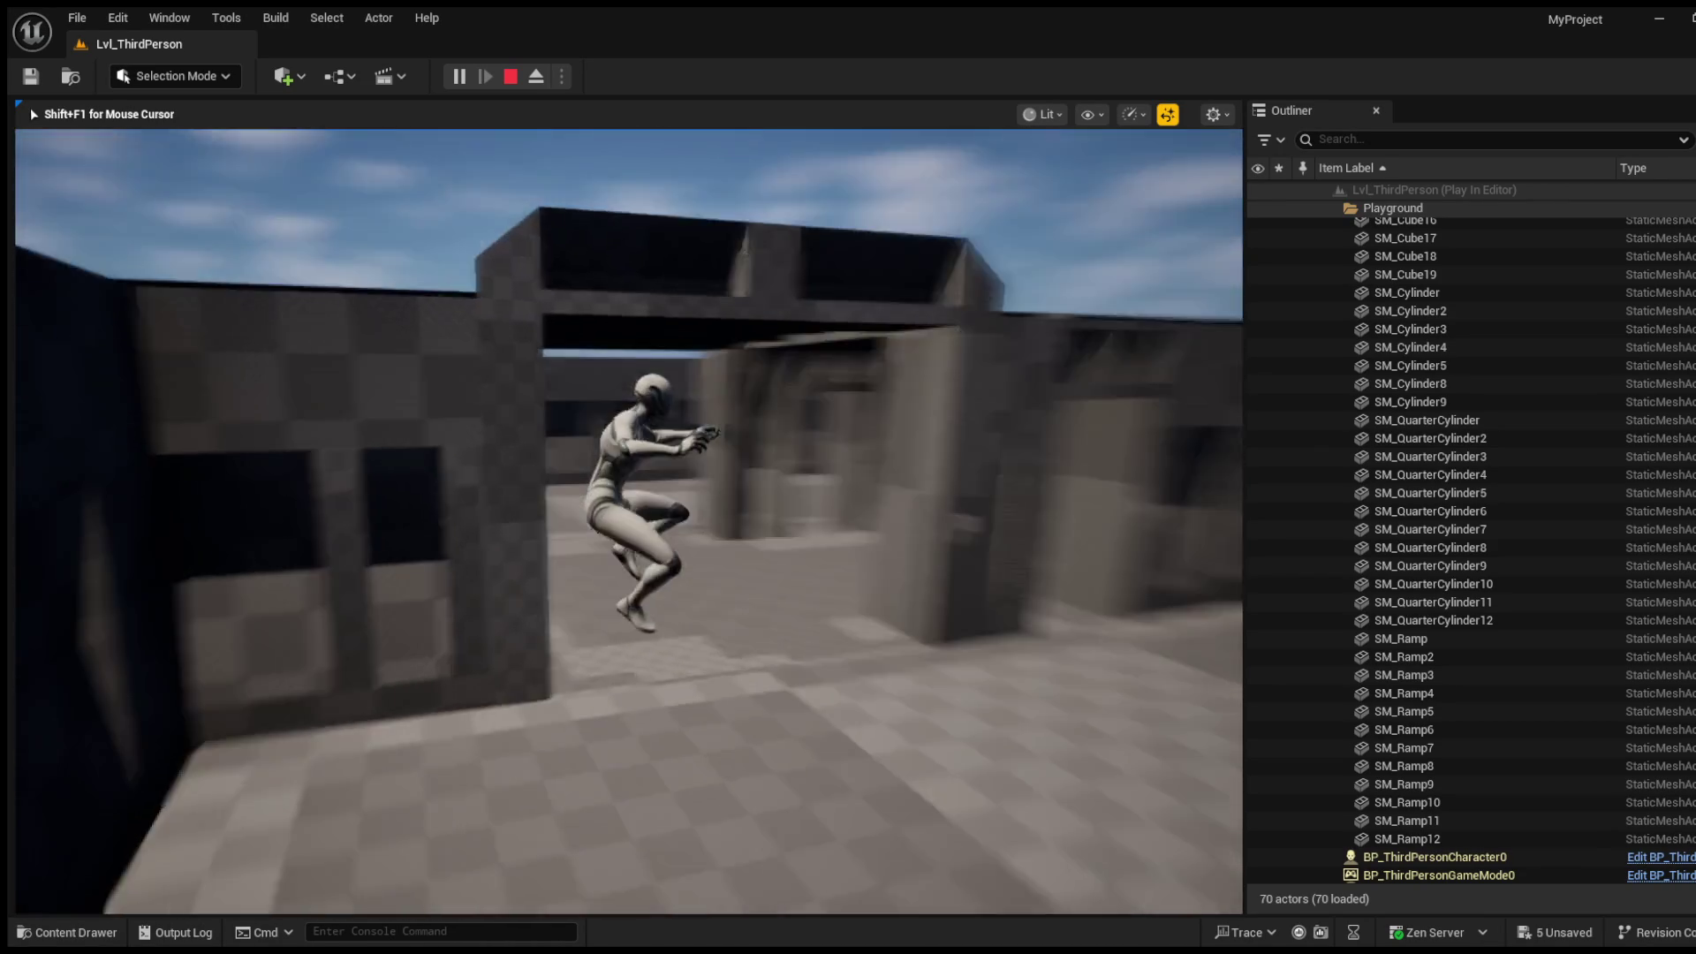
key("w")
key("space")
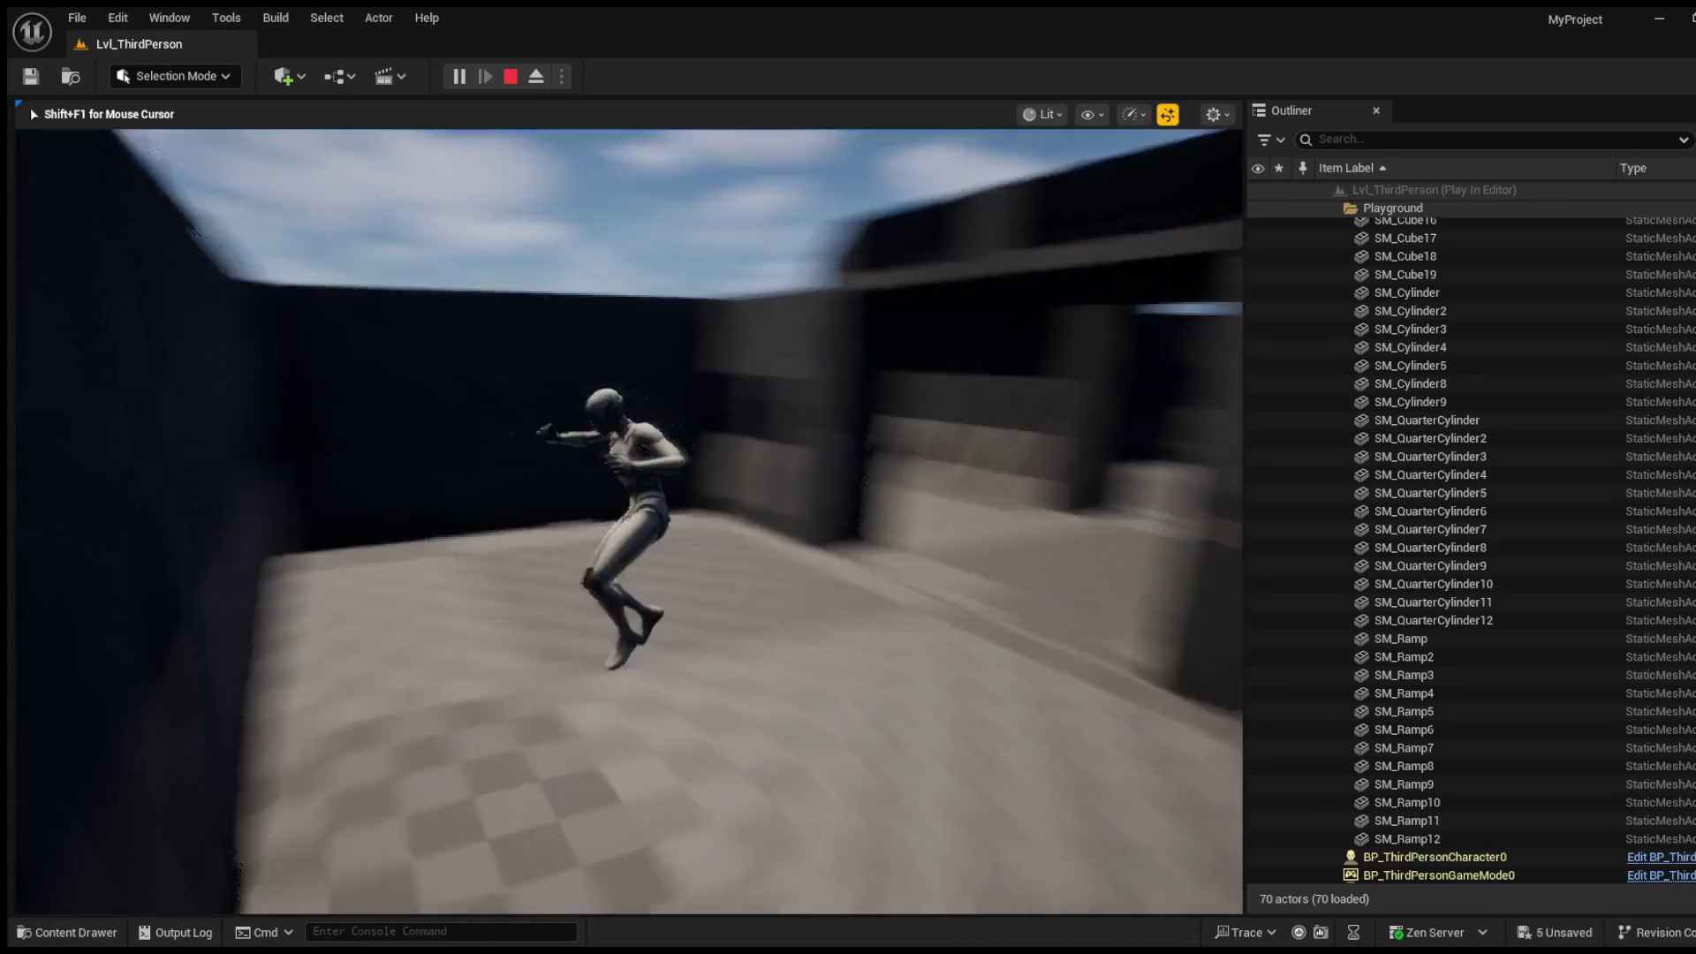
key("w")
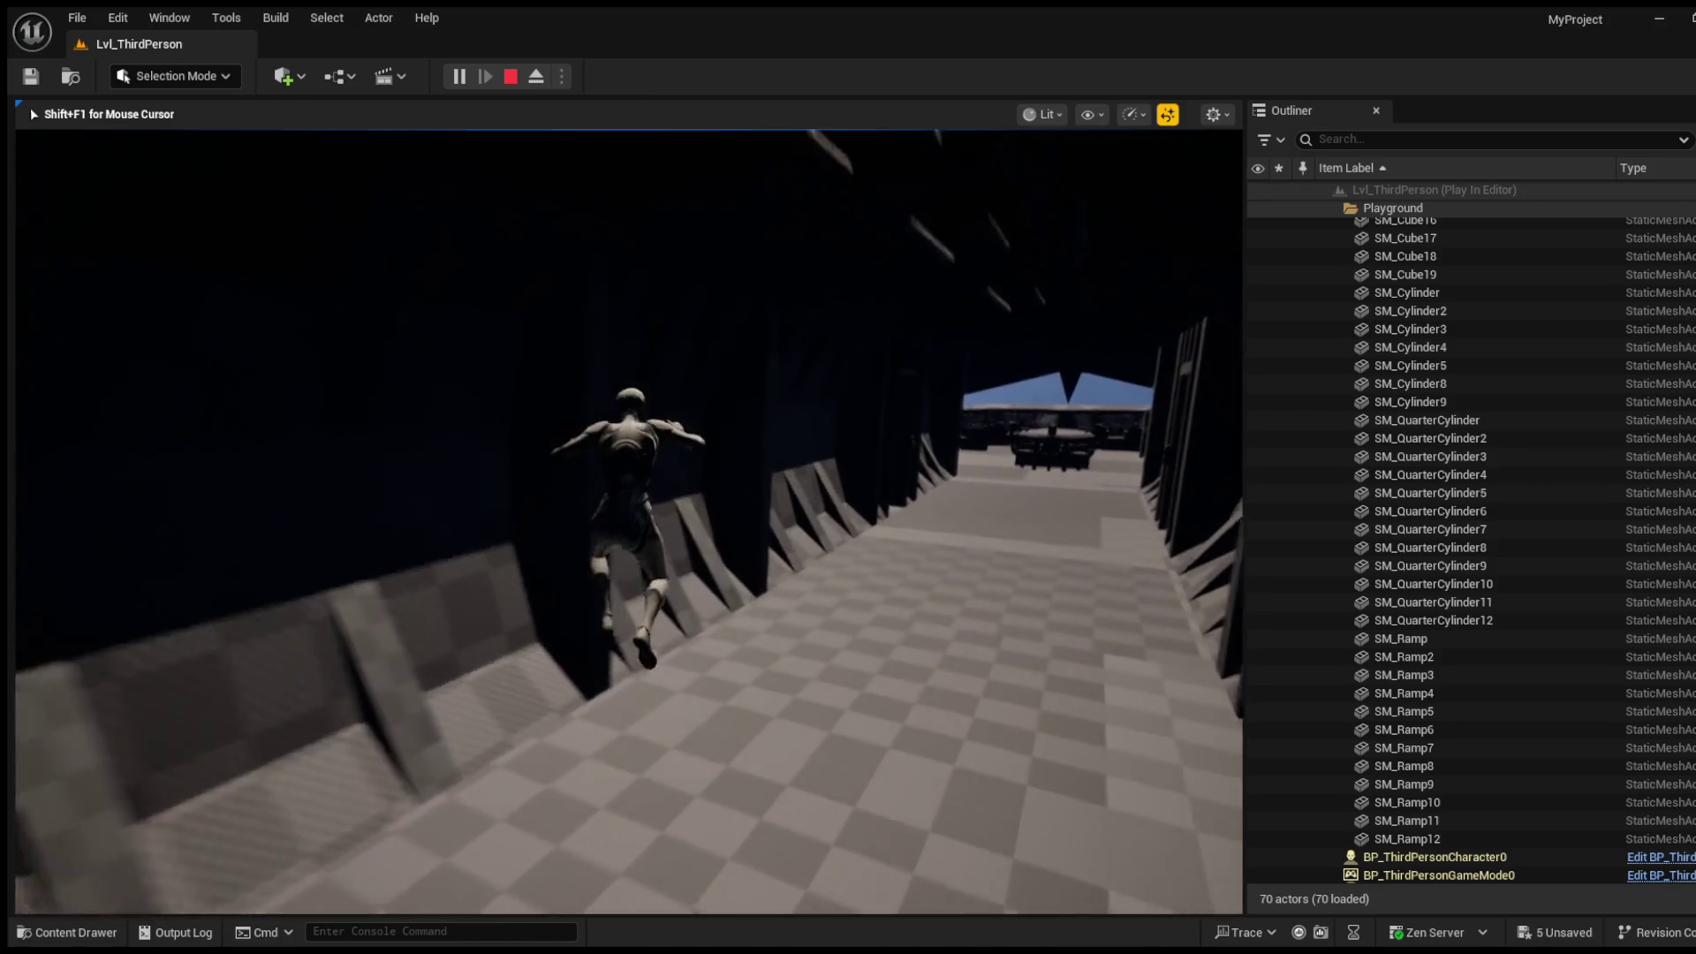
Step: Jump across the room, walk through the doorway, and move past the octagonal table into the bridge
key("w")
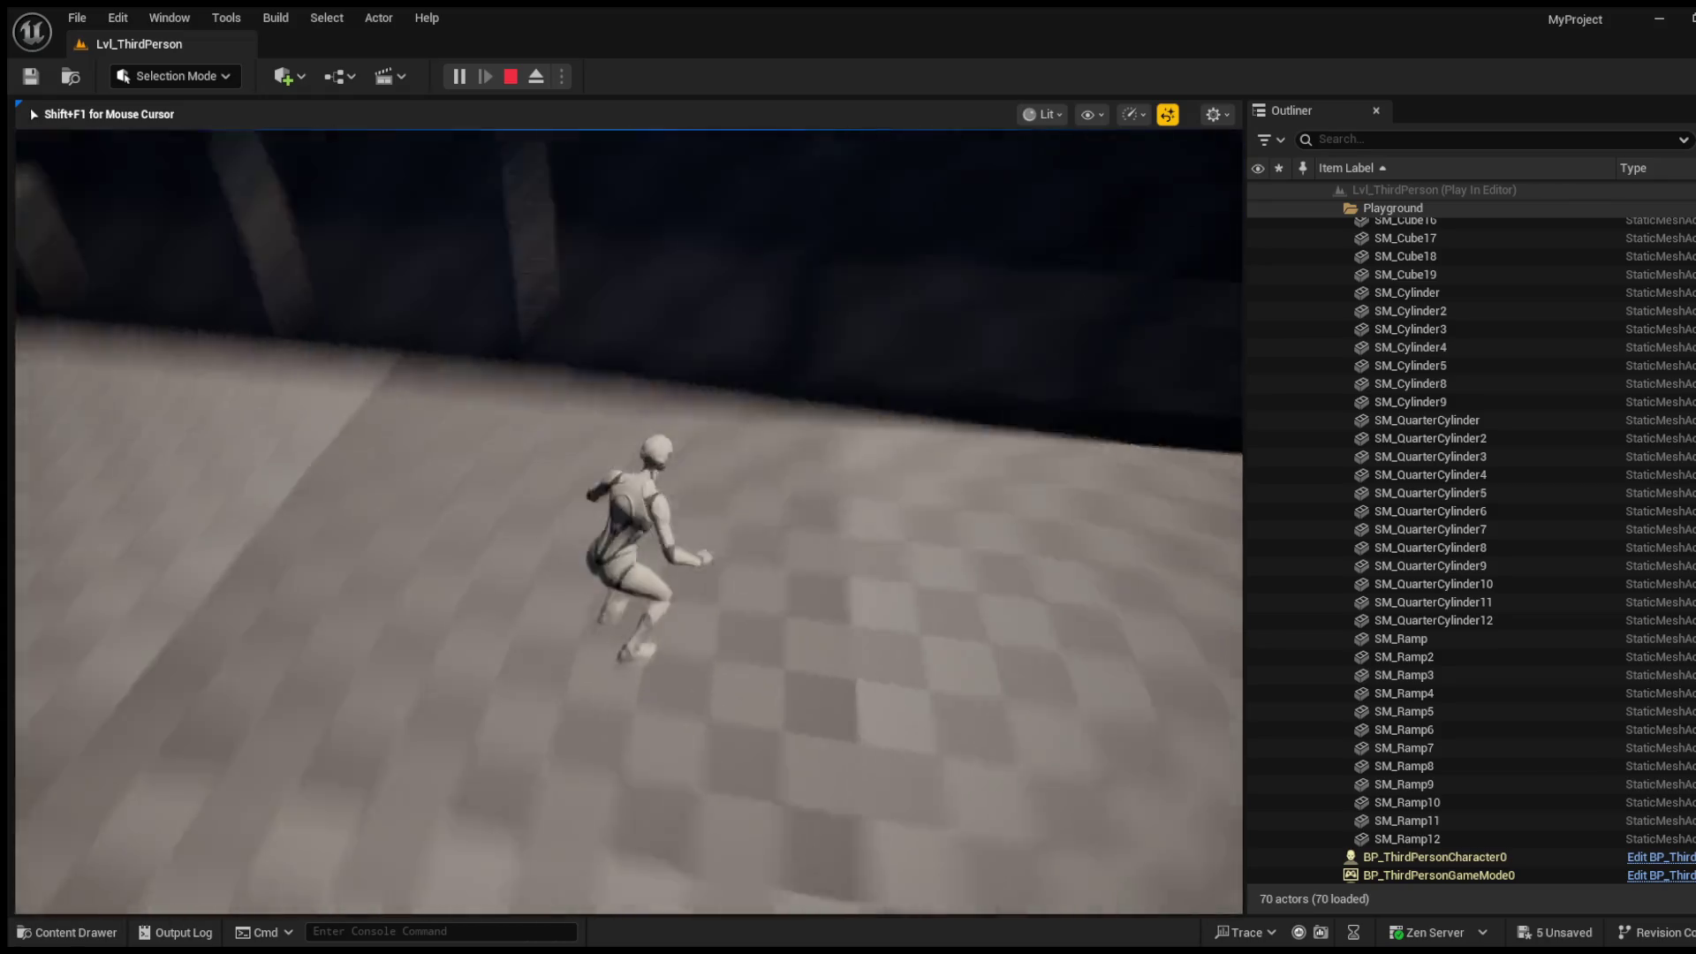
key("space")
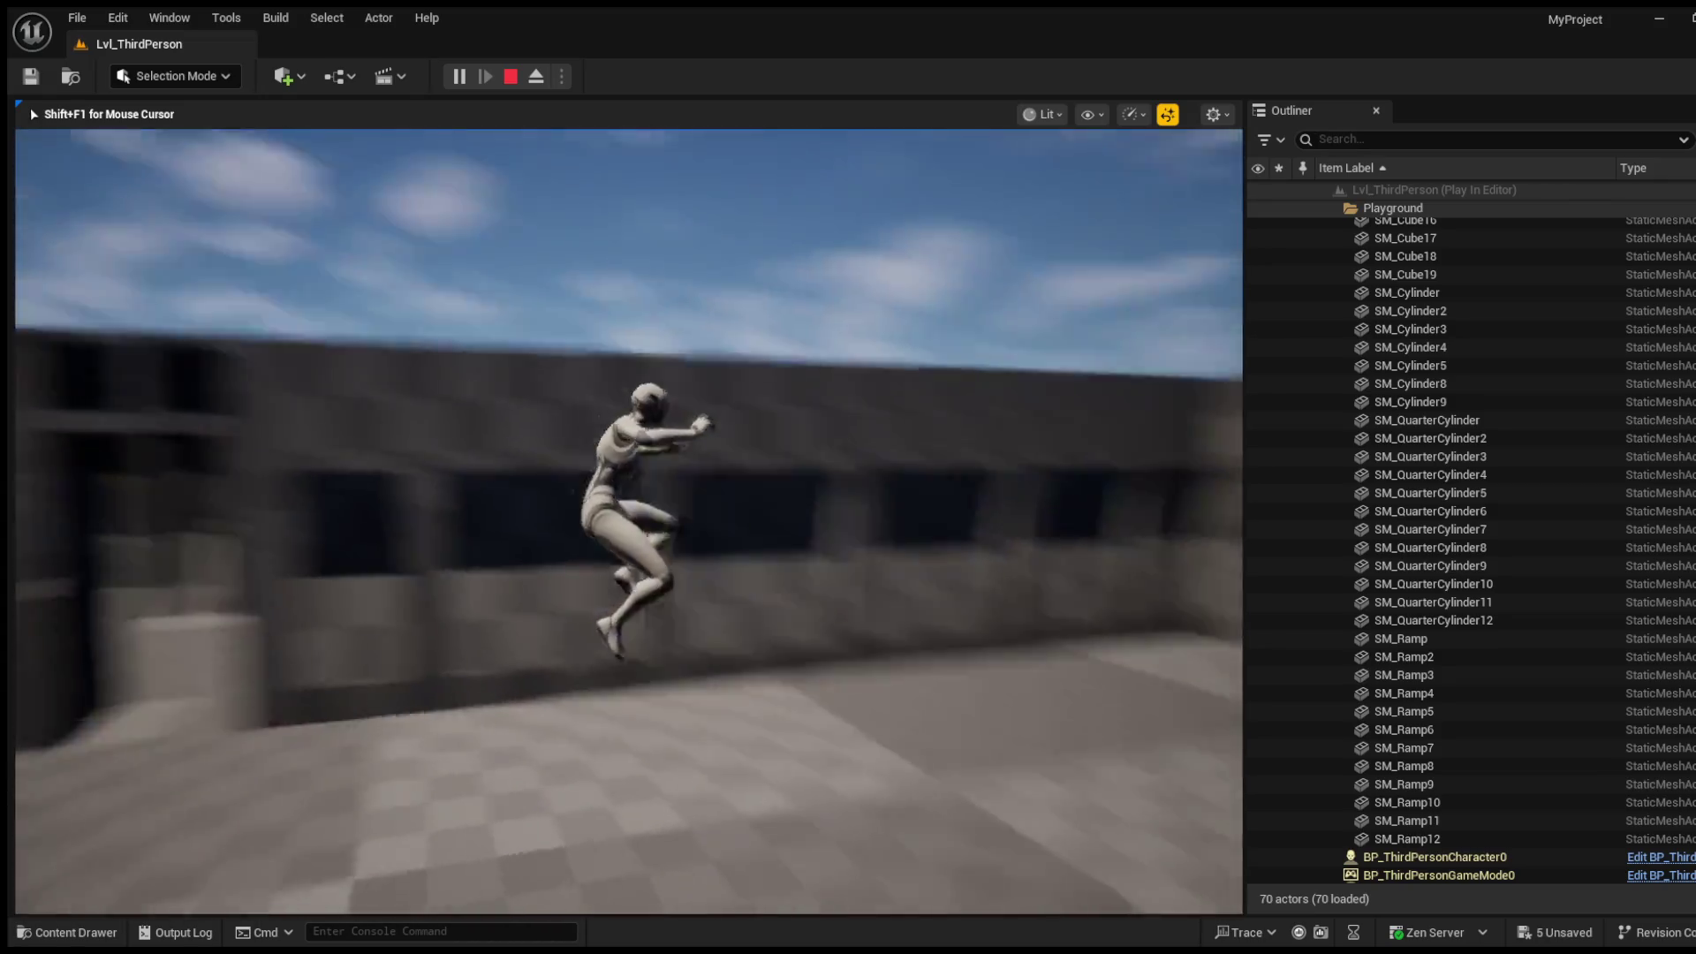
key("w")
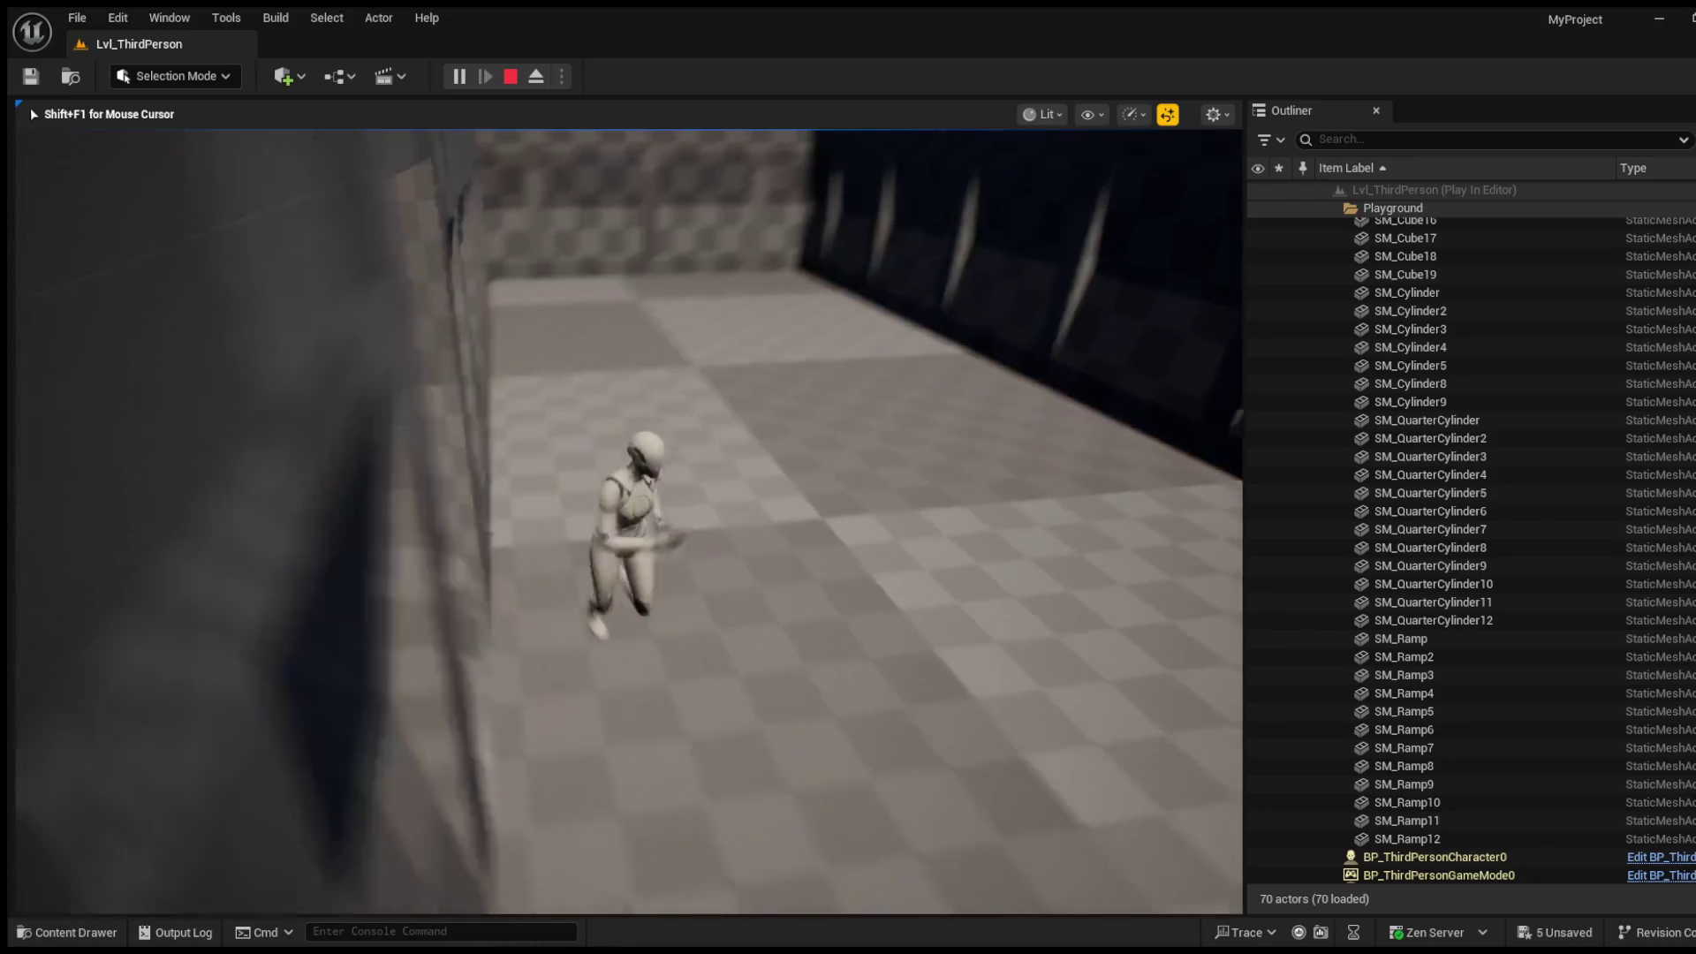
key("w")
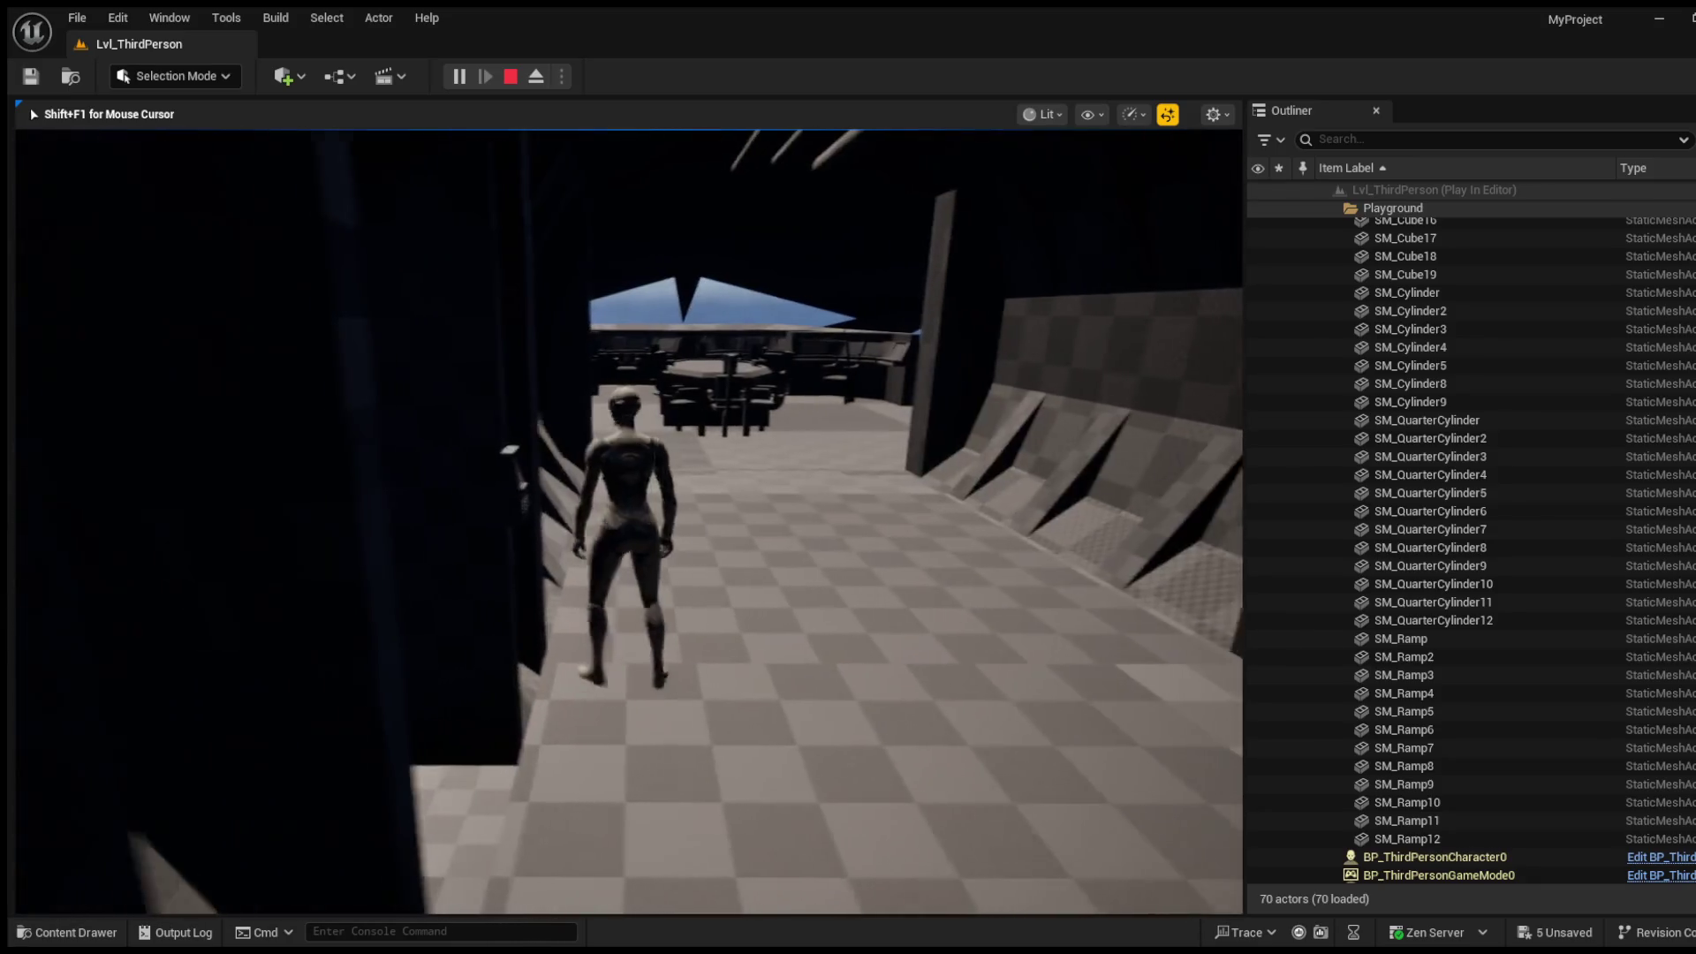
key("w")
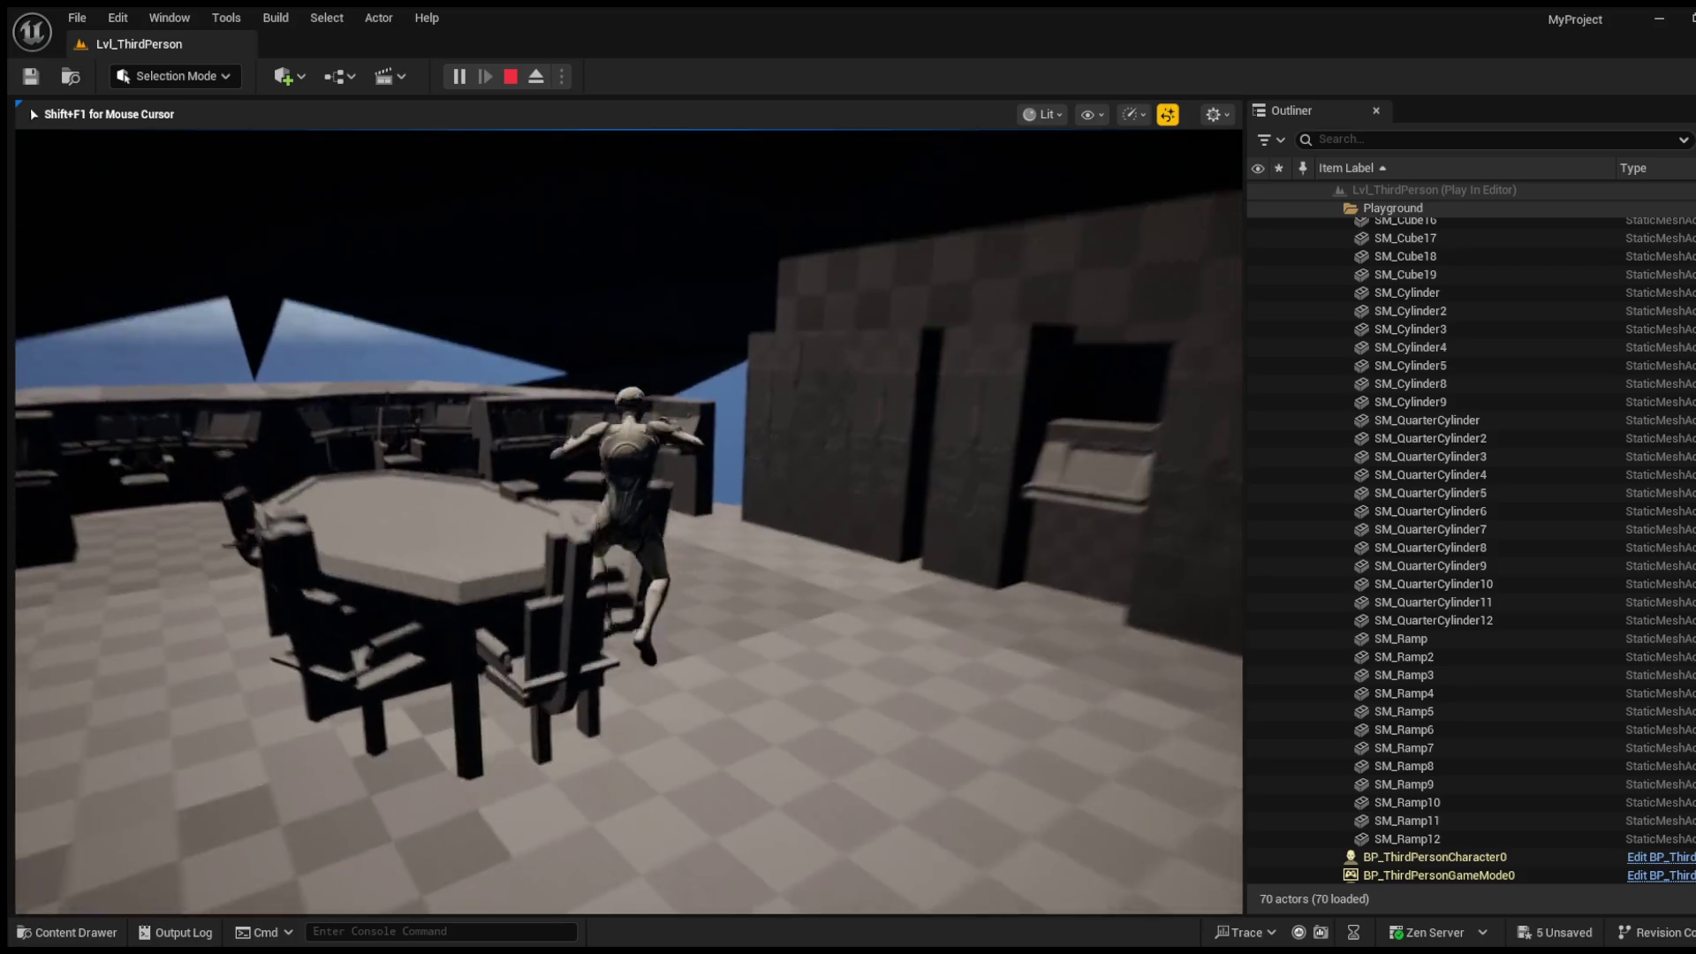
Step: Walk the character along the tall block wall toward the ledge
key("w")
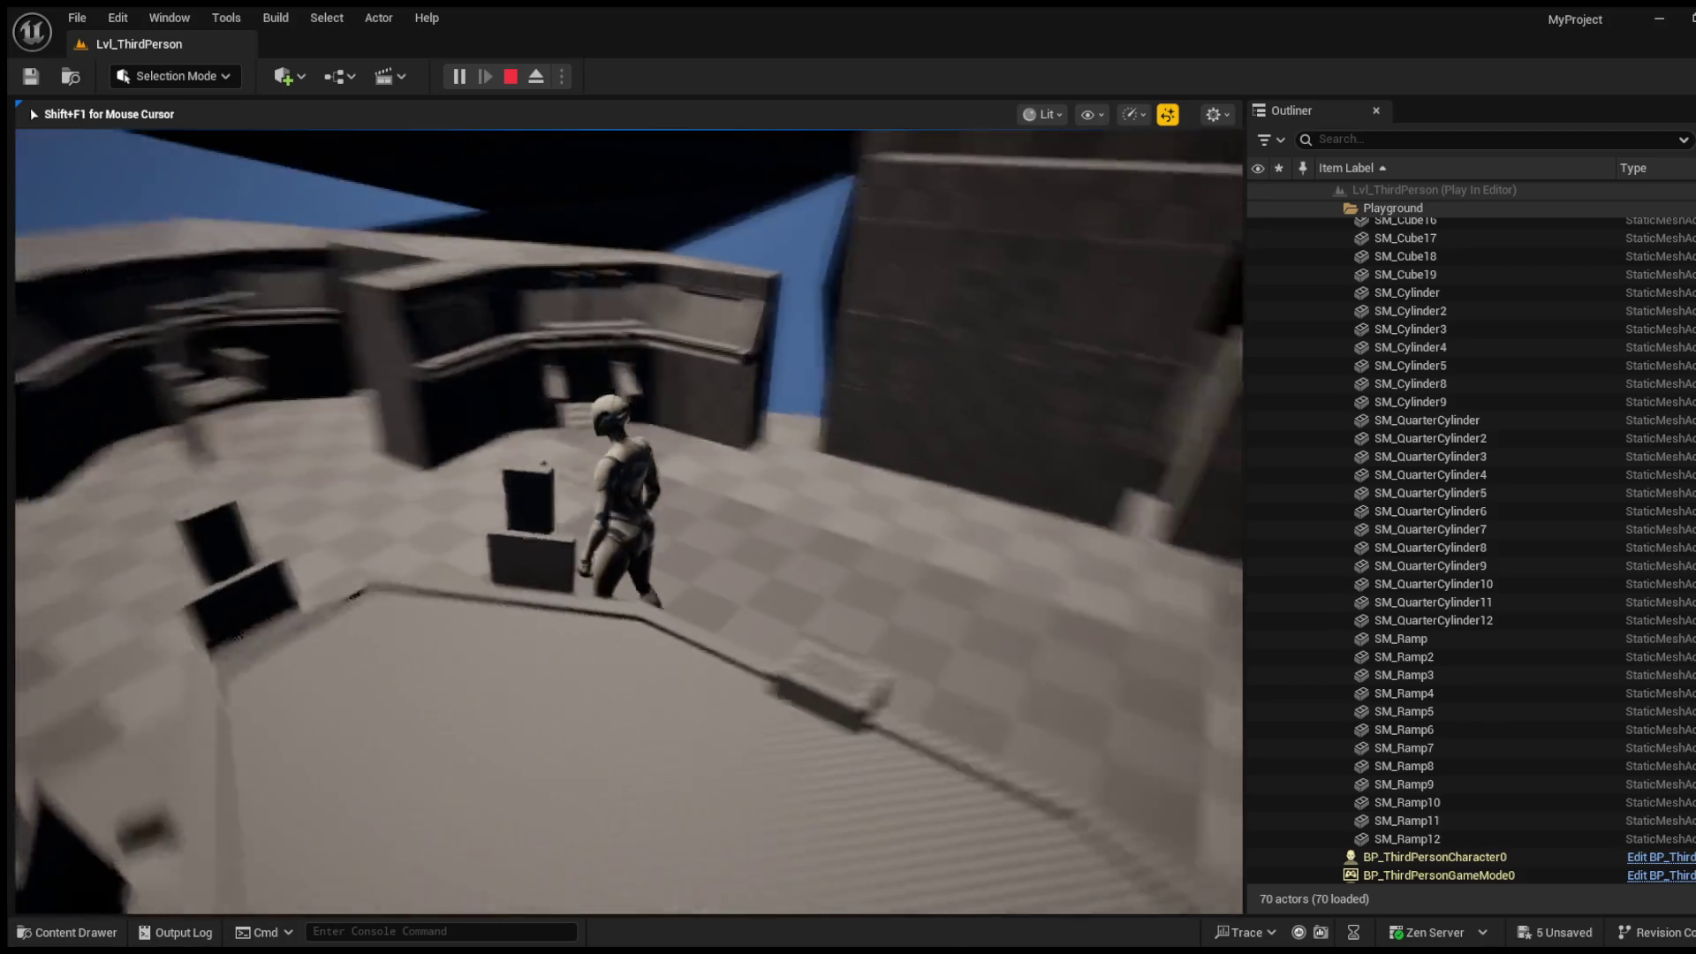
key("w")
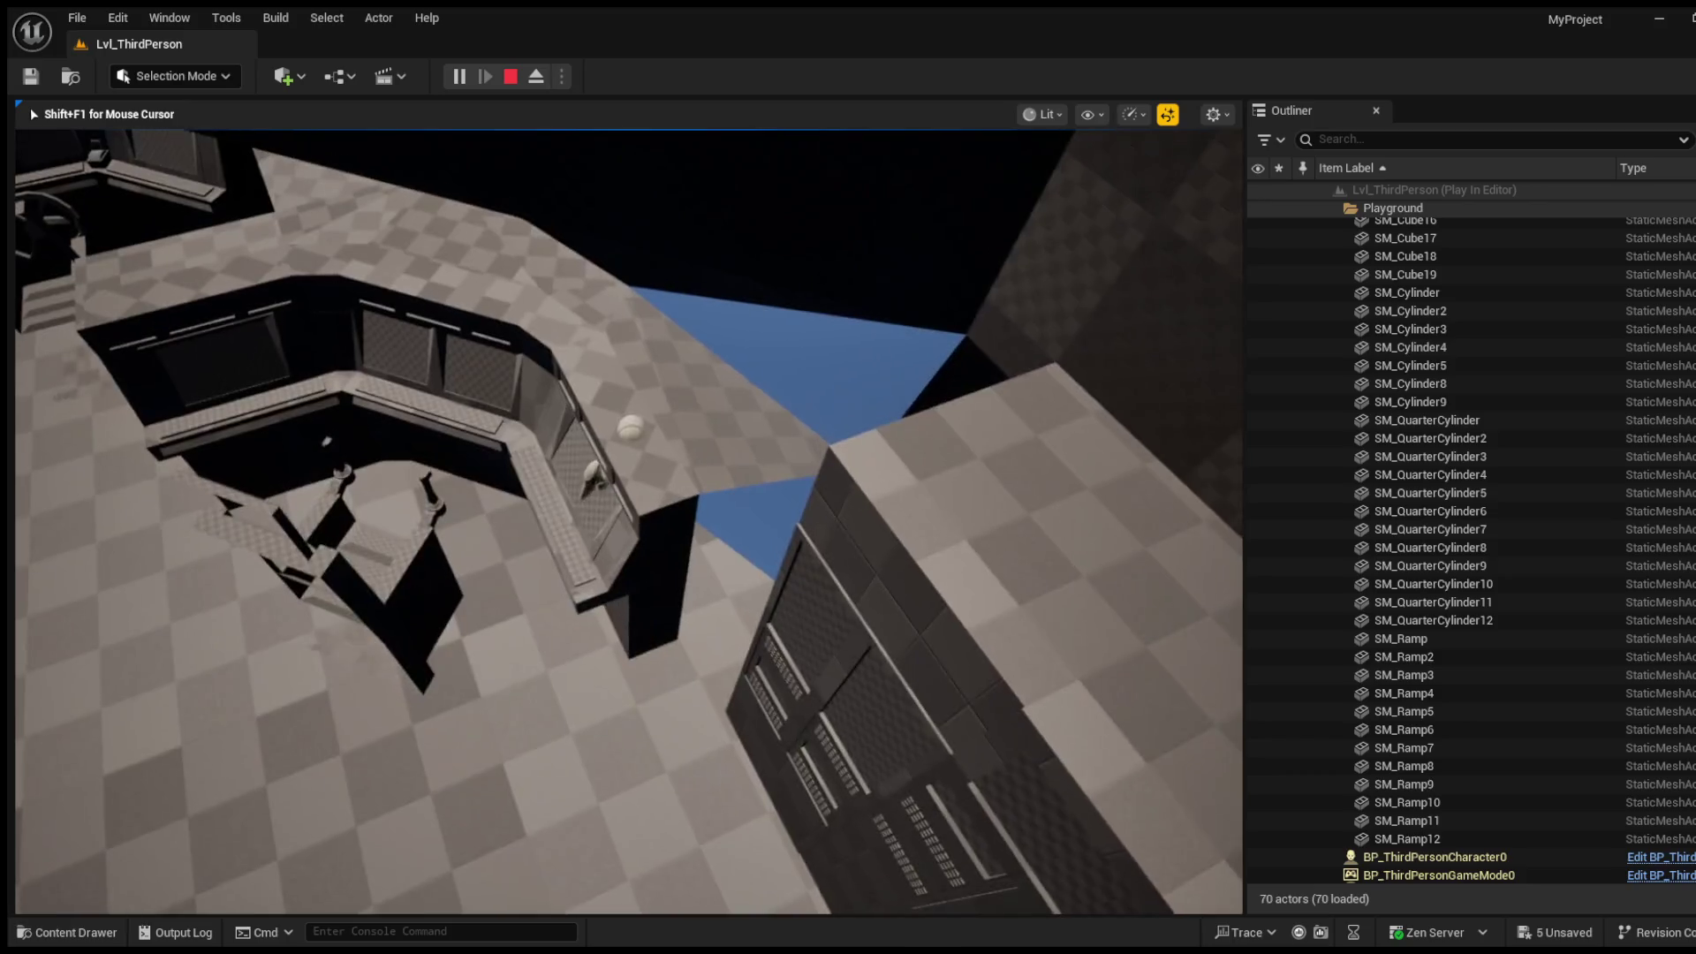
key("w")
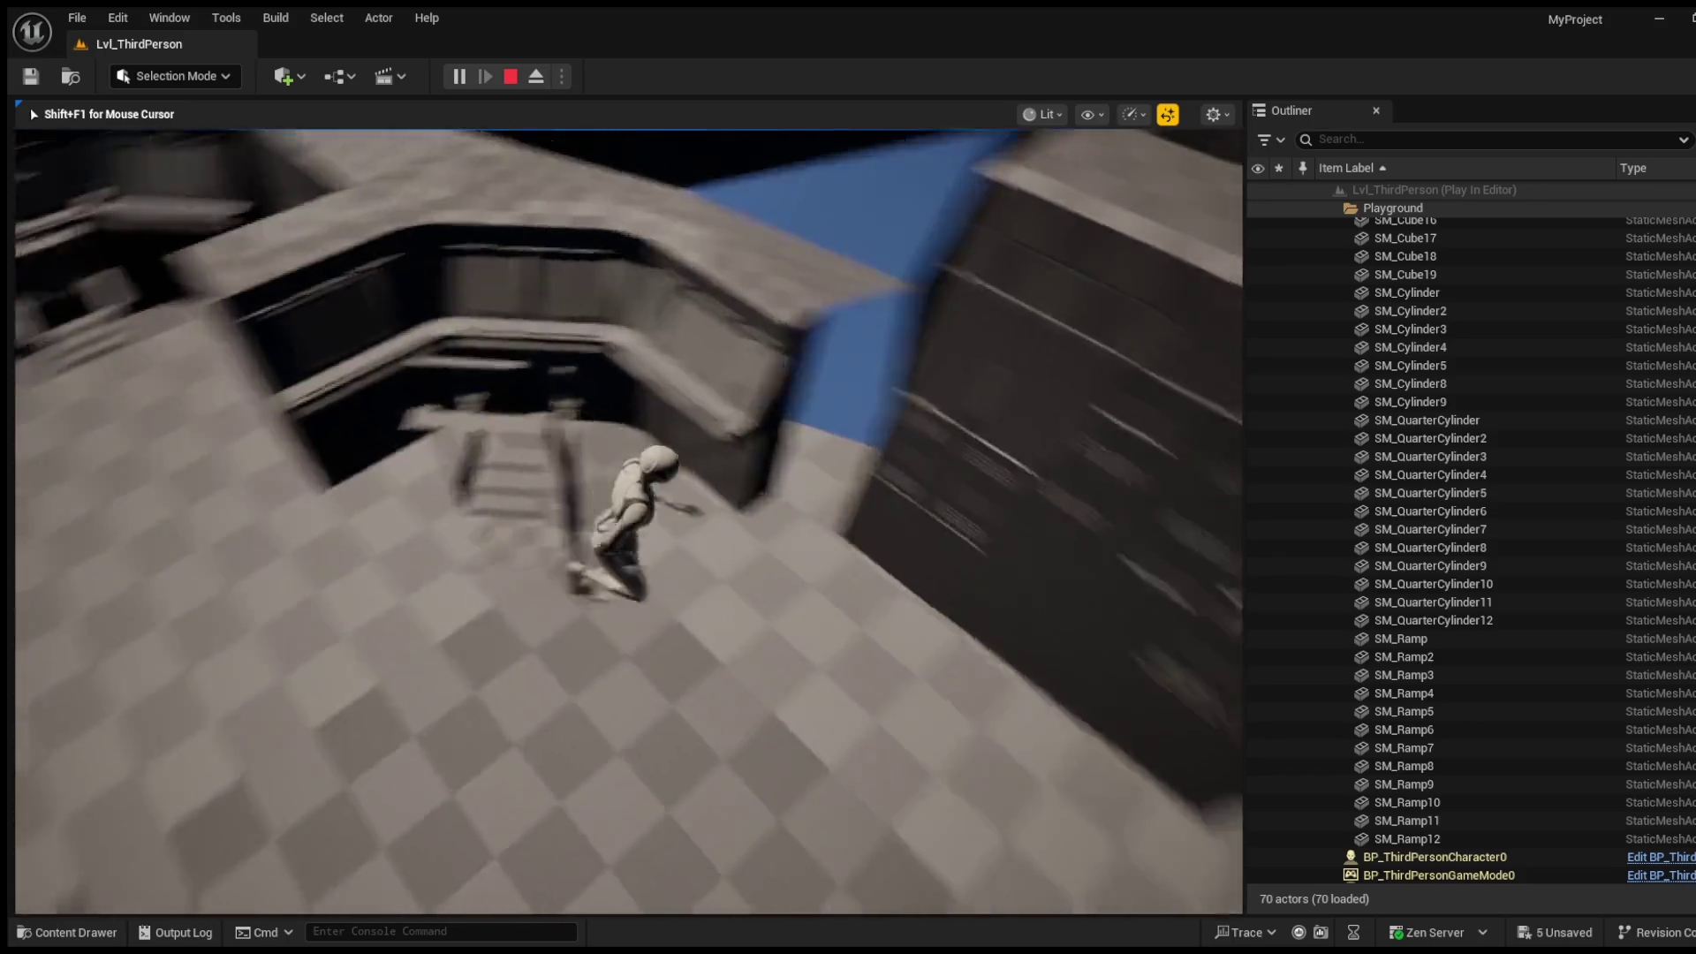
key("w")
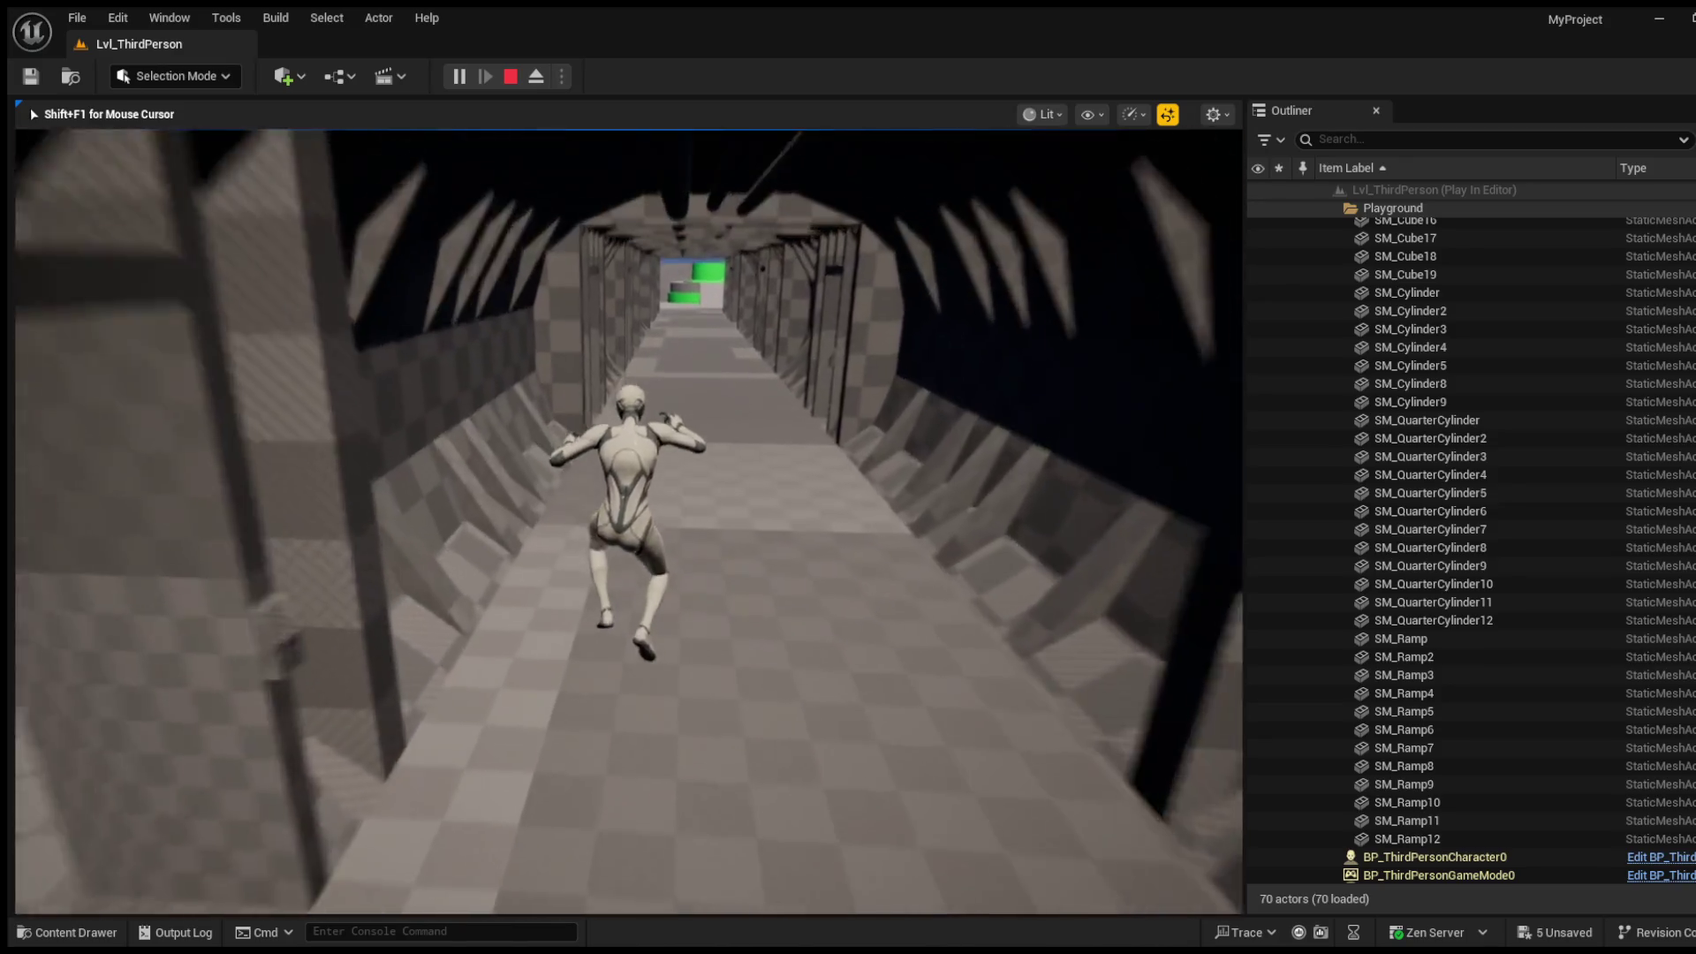
Step: Run down the ship's corridor, leaping once along the way
key("w")
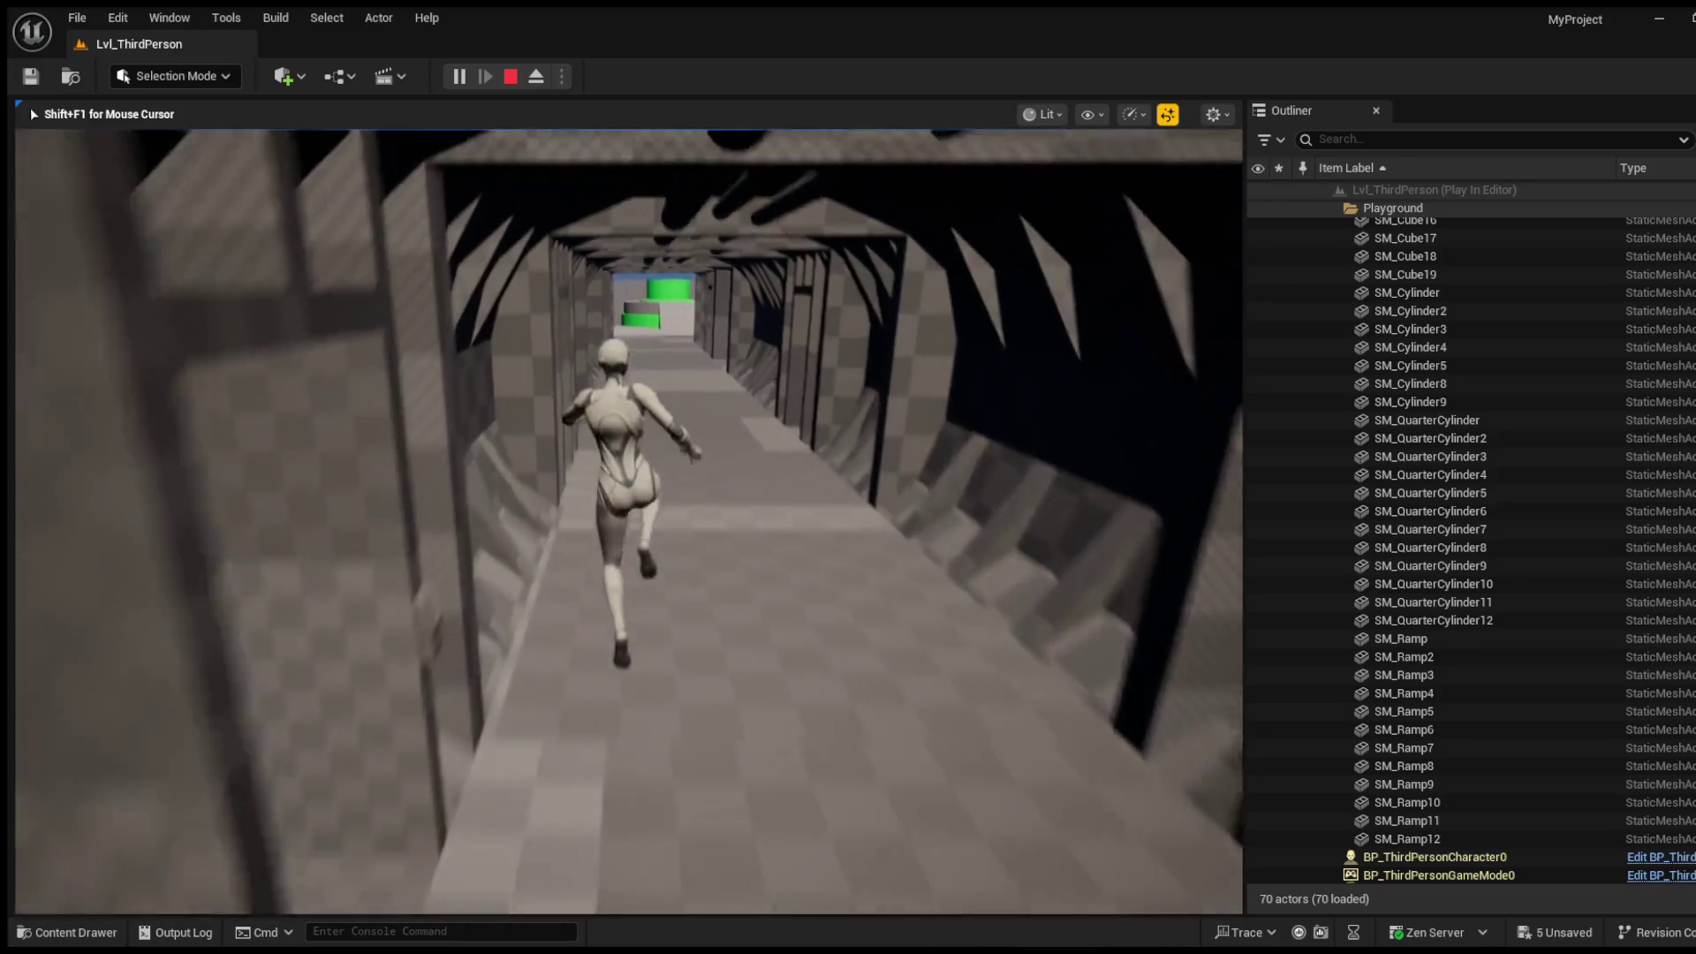
key("w")
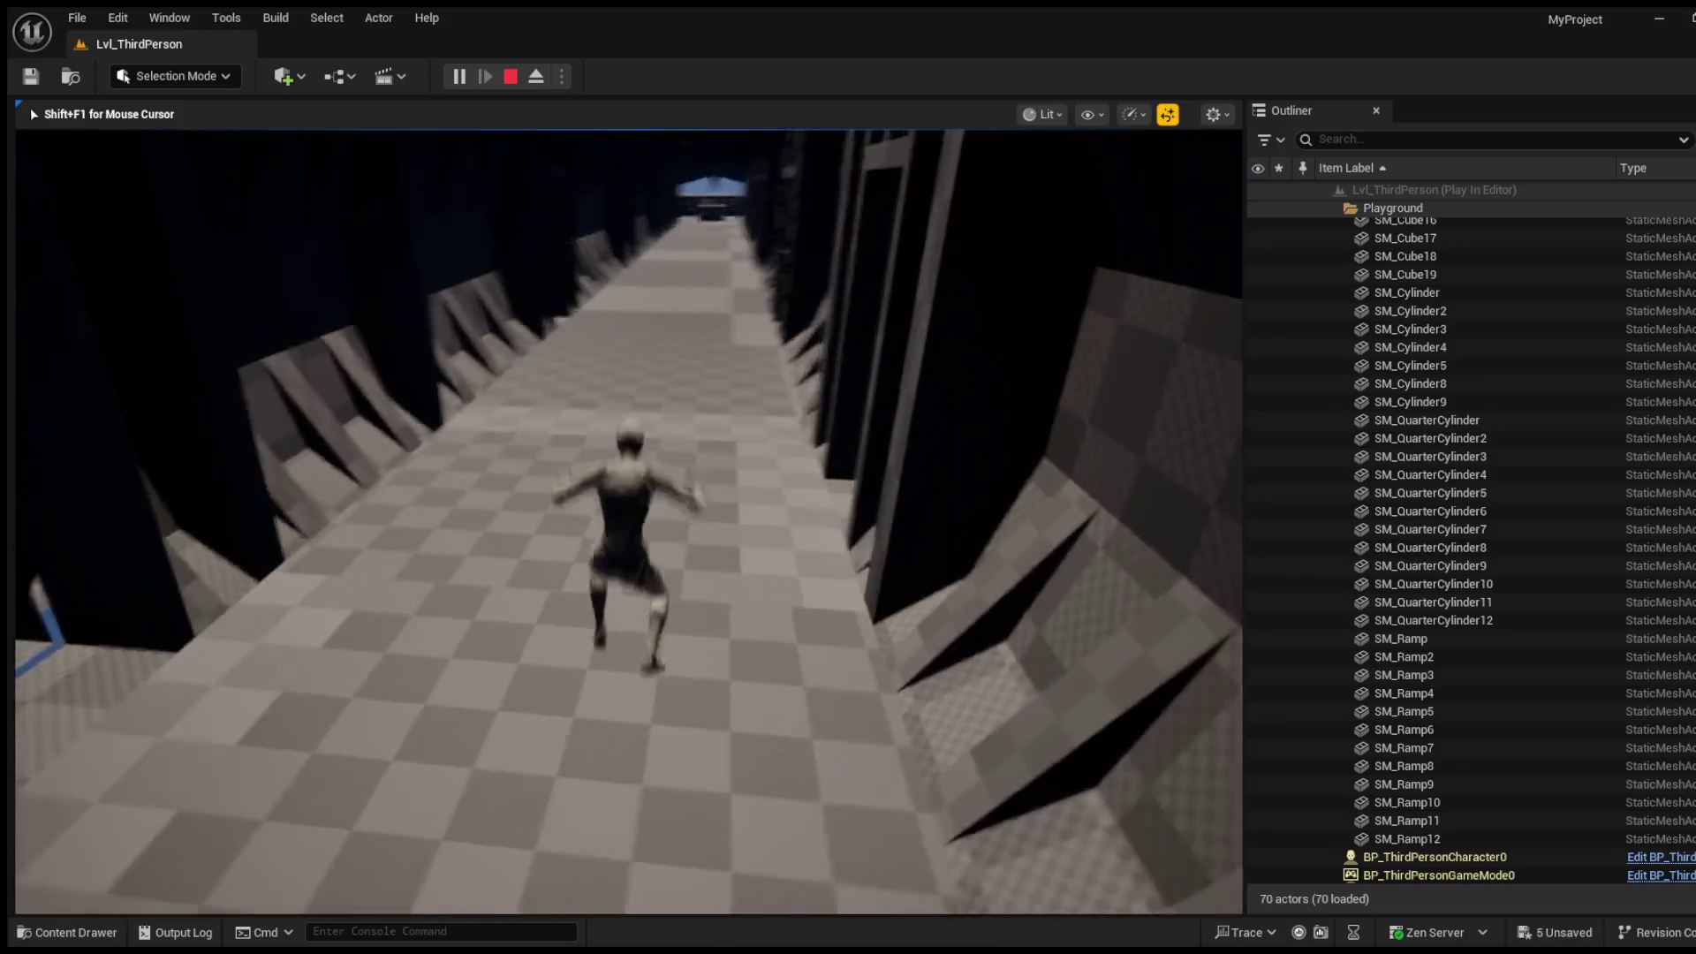
key("space")
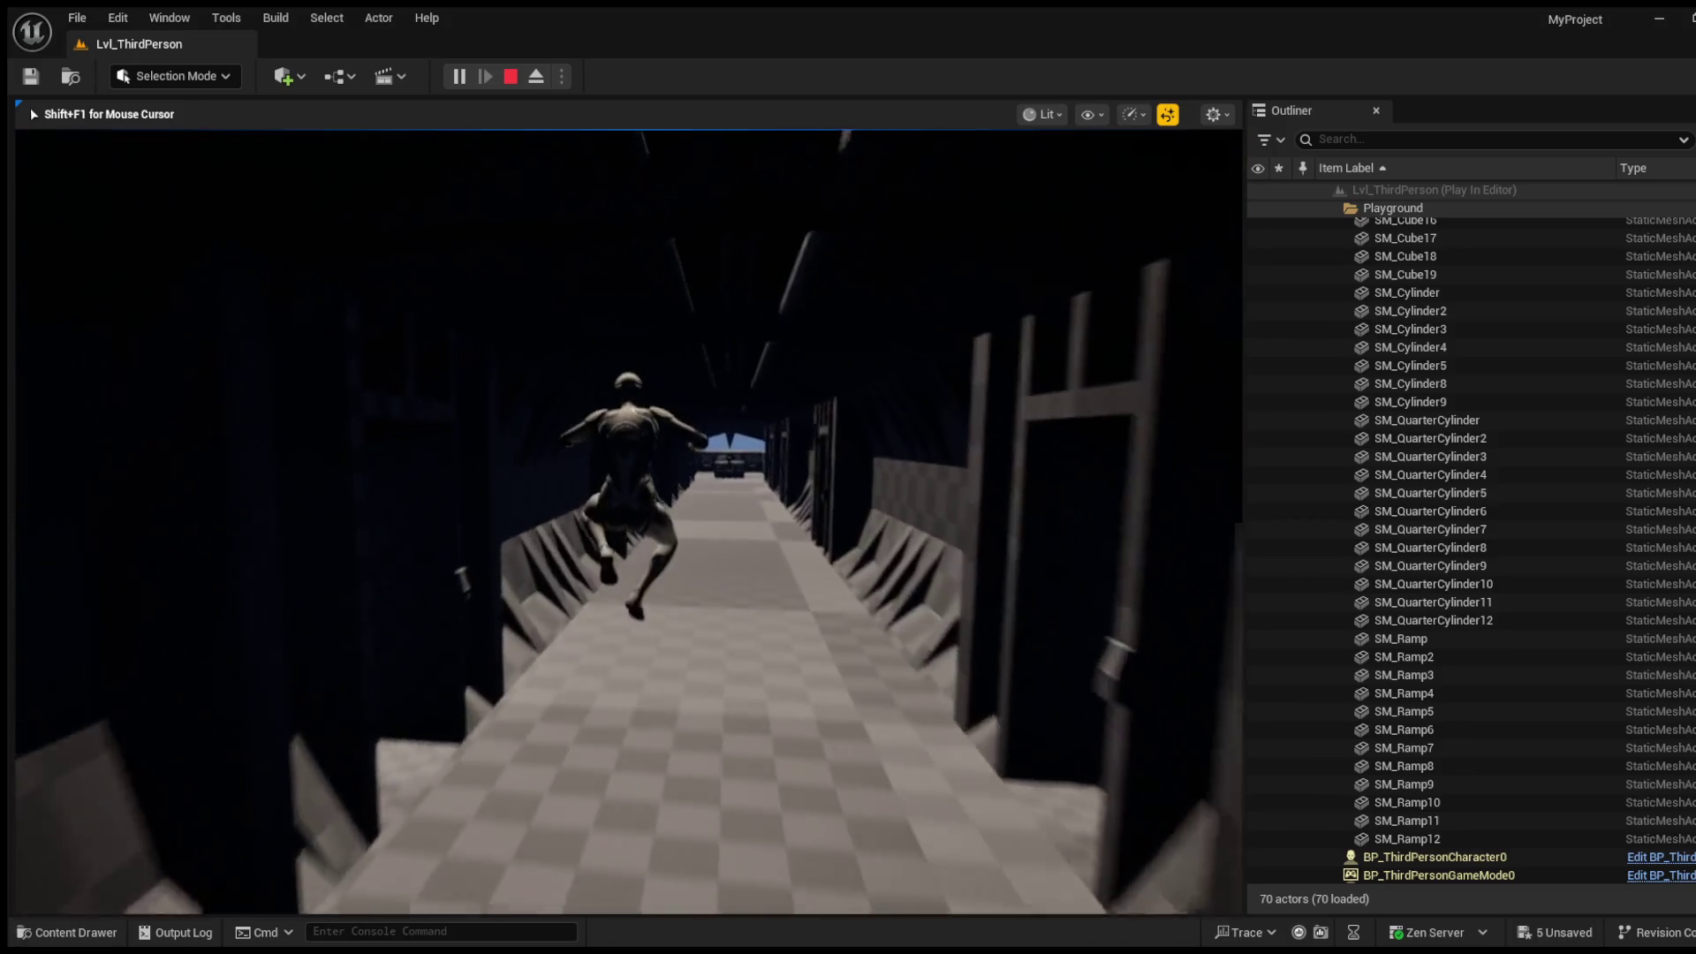
key("w")
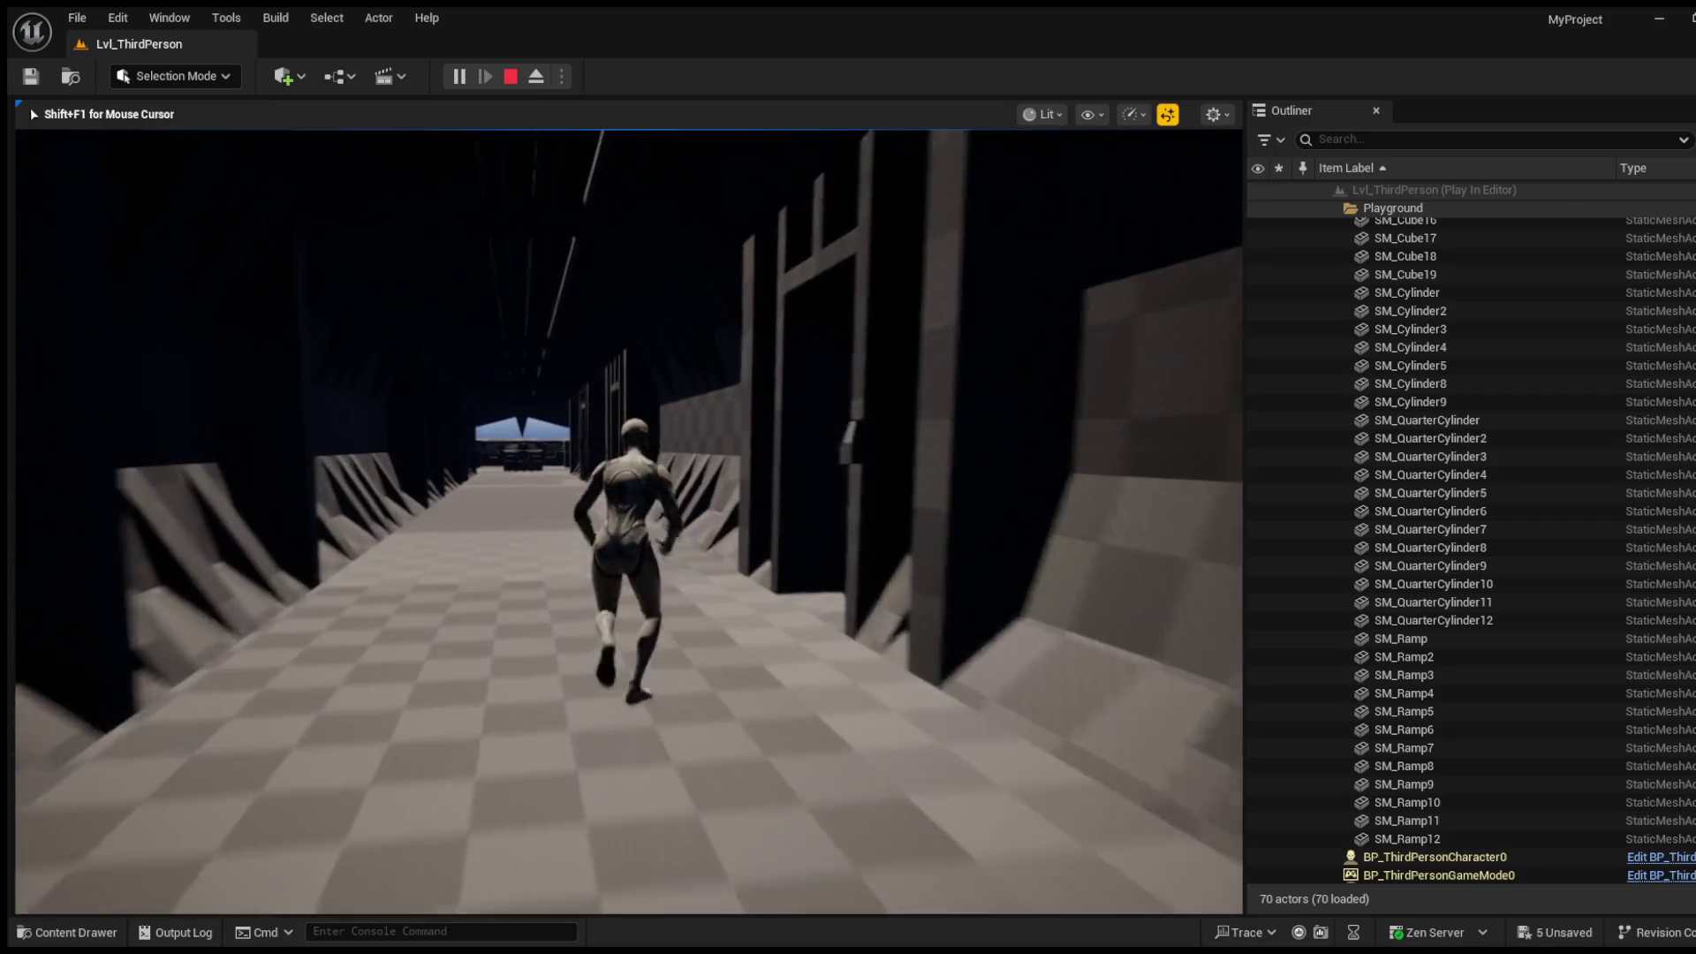
key("w")
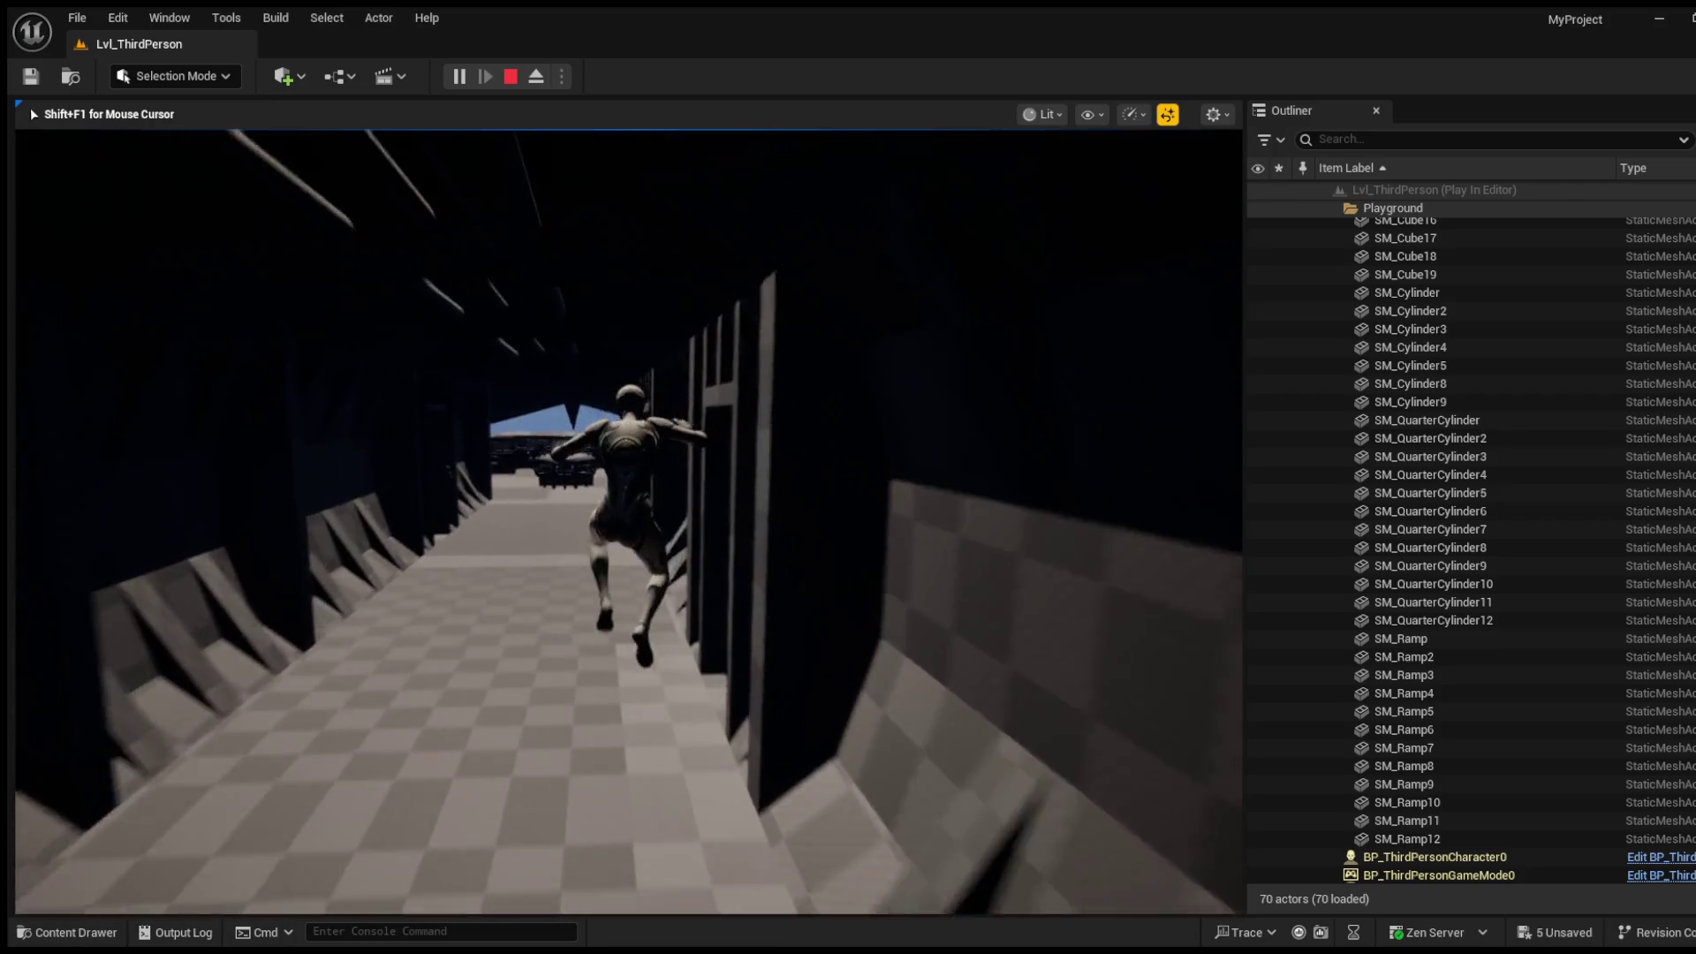
key("w")
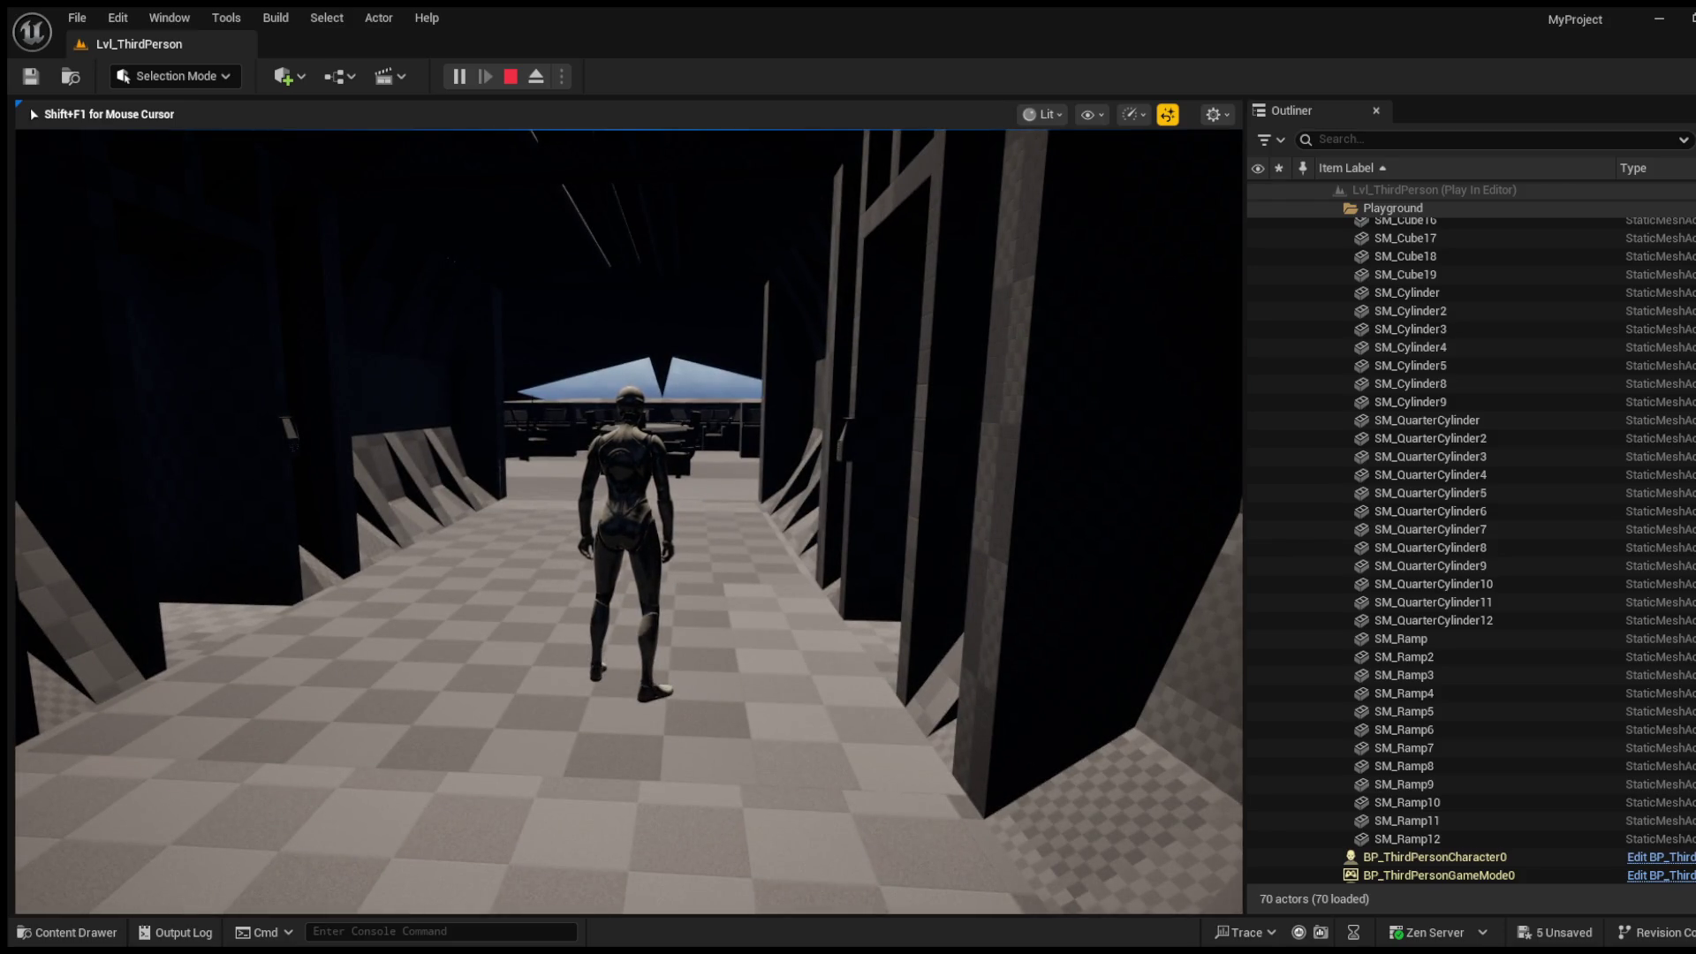
Step: Jump into the bridge room, cross its floor, and stop the play session with Esc
key("w")
key("space")
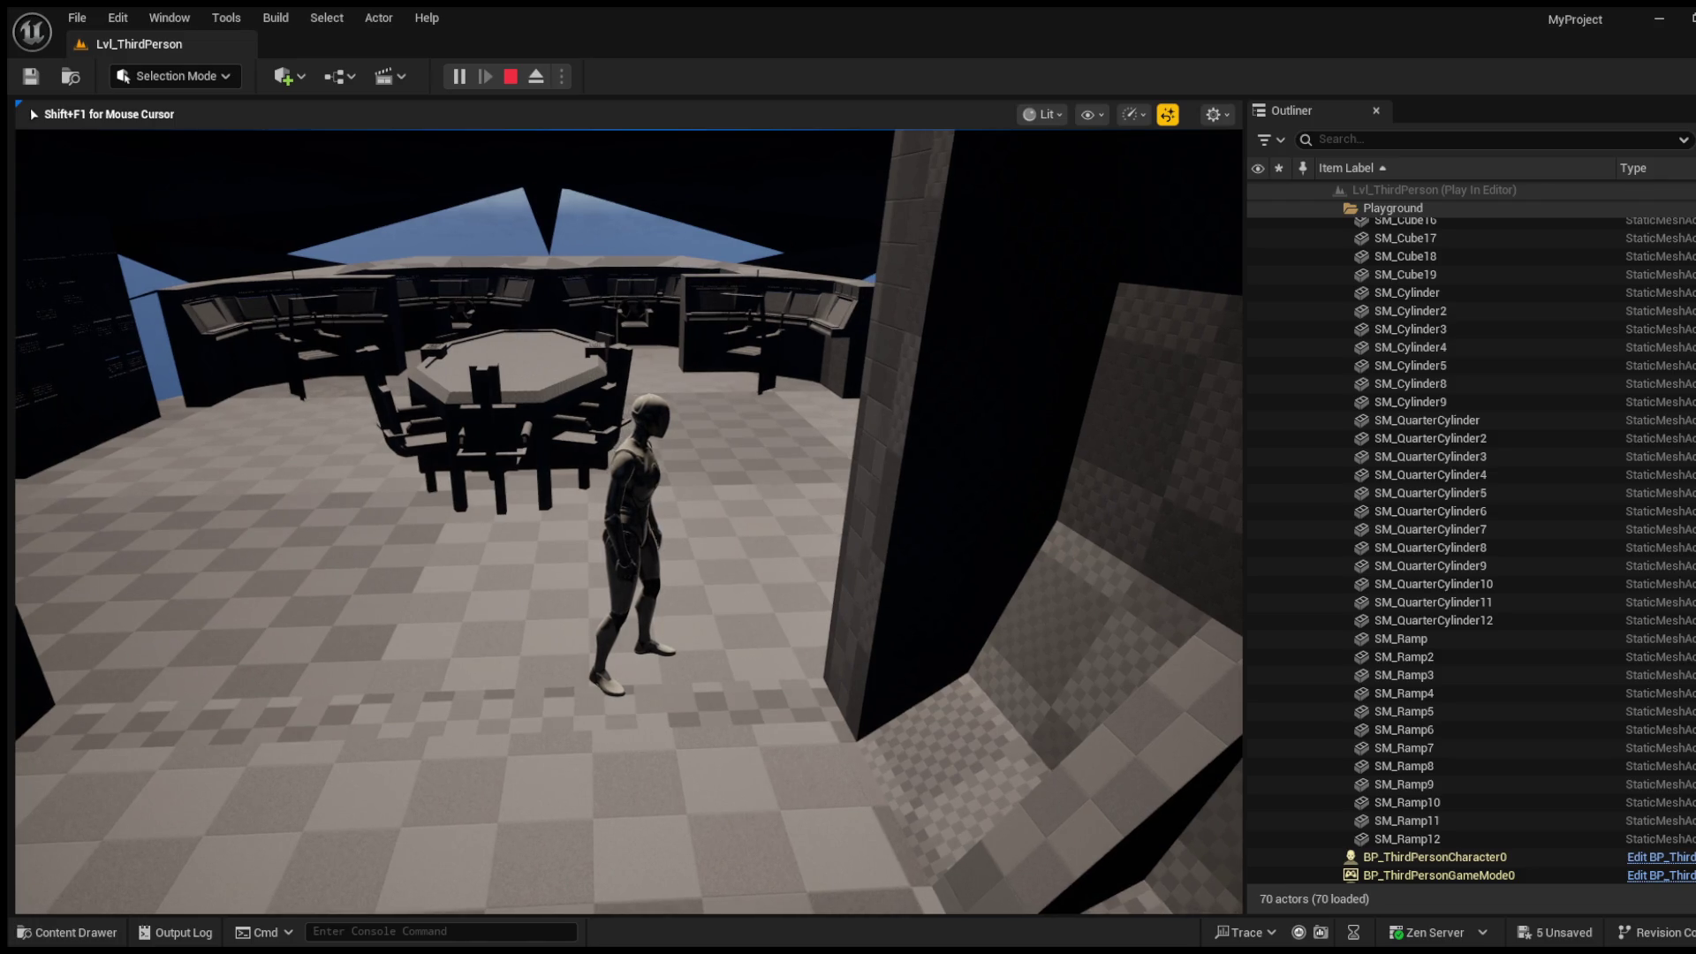
key("w")
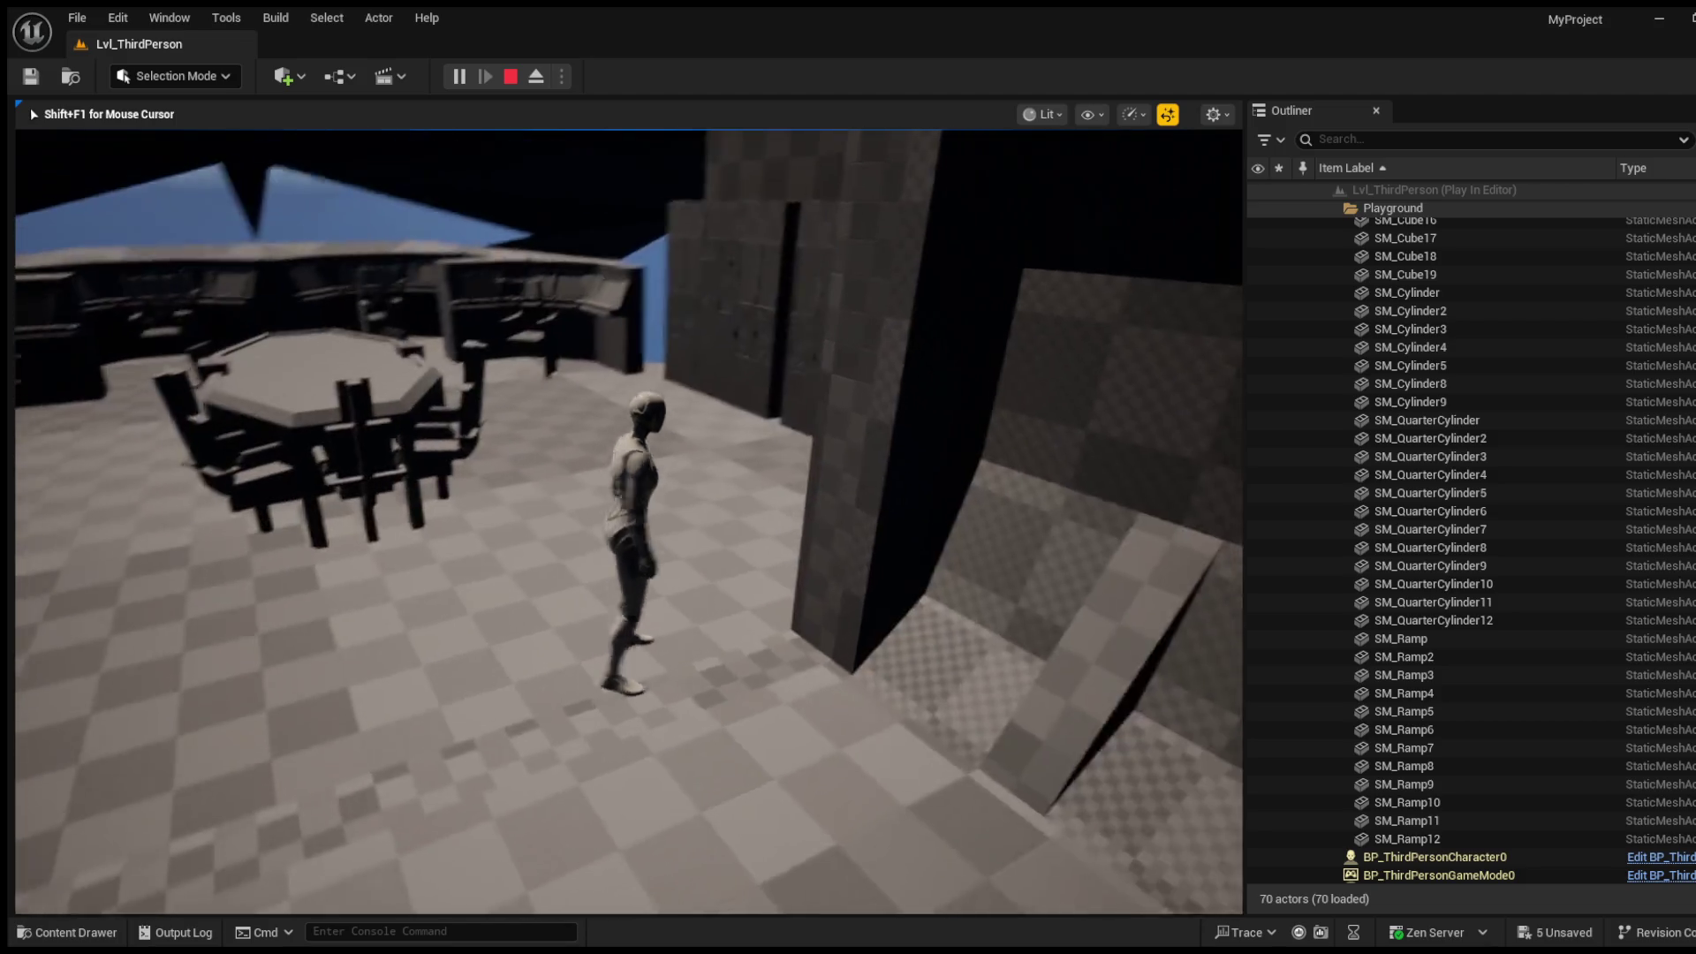
key("Escape")
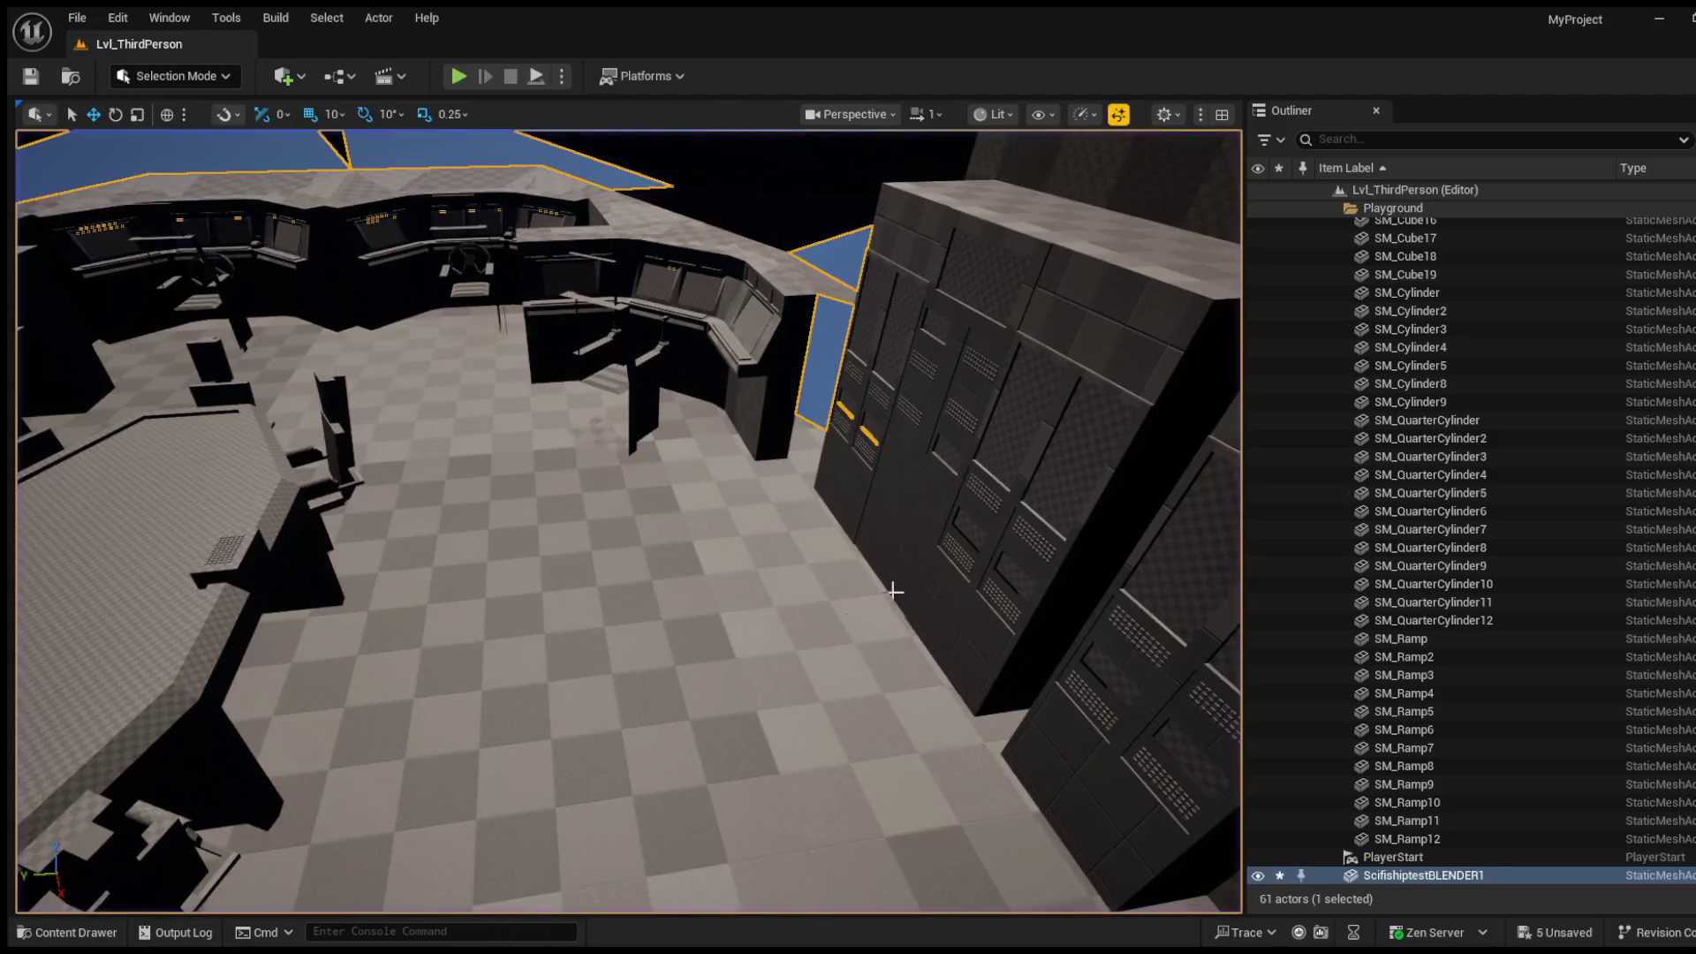
Step: Select Scifishiptest BLENDER1 in LevelPrototyping > Meshes and drag it into the level viewport
left_click(102, 938)
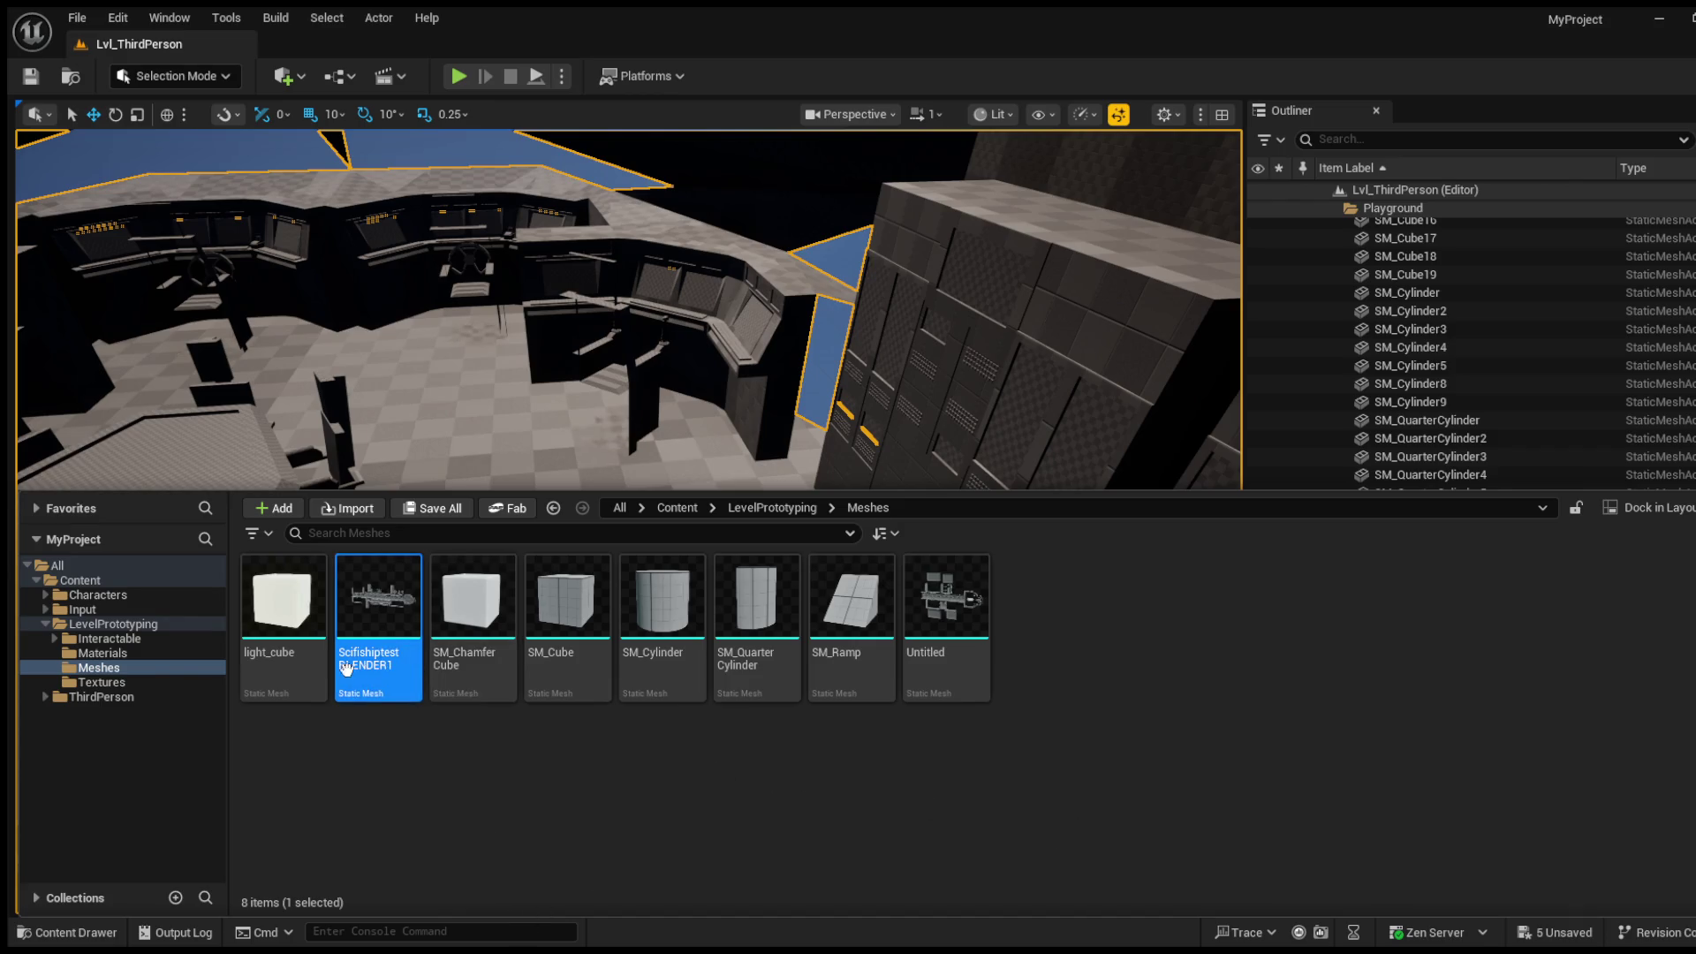
left_click(143, 653)
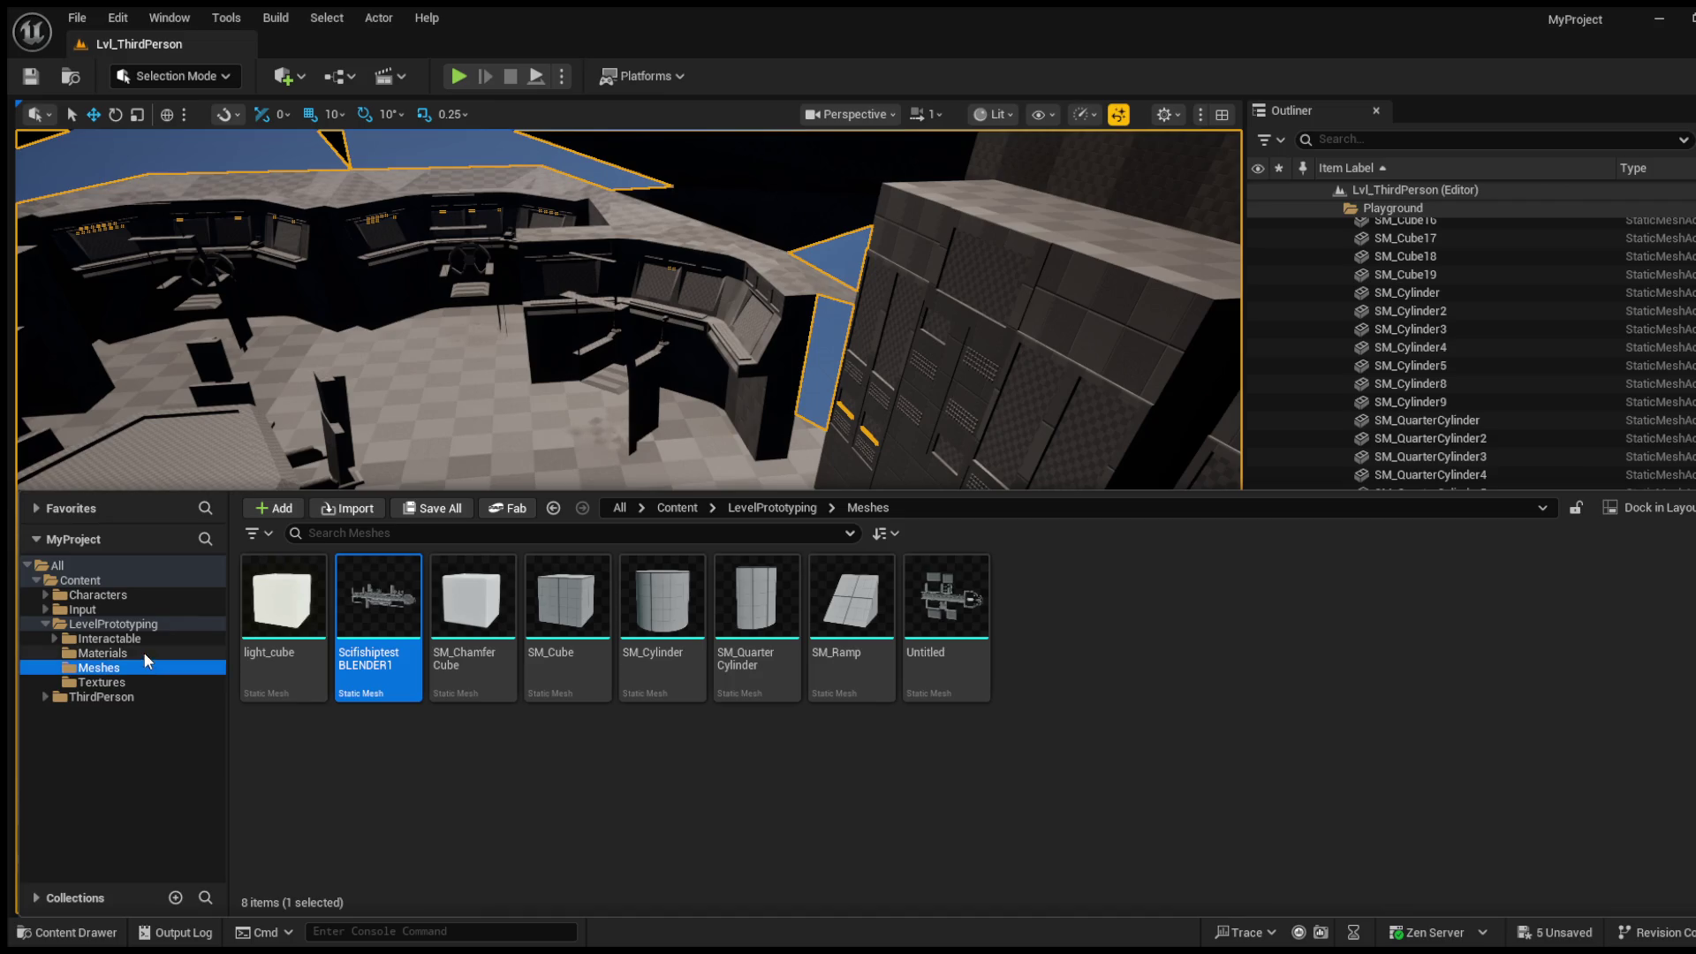
left_click(145, 668)
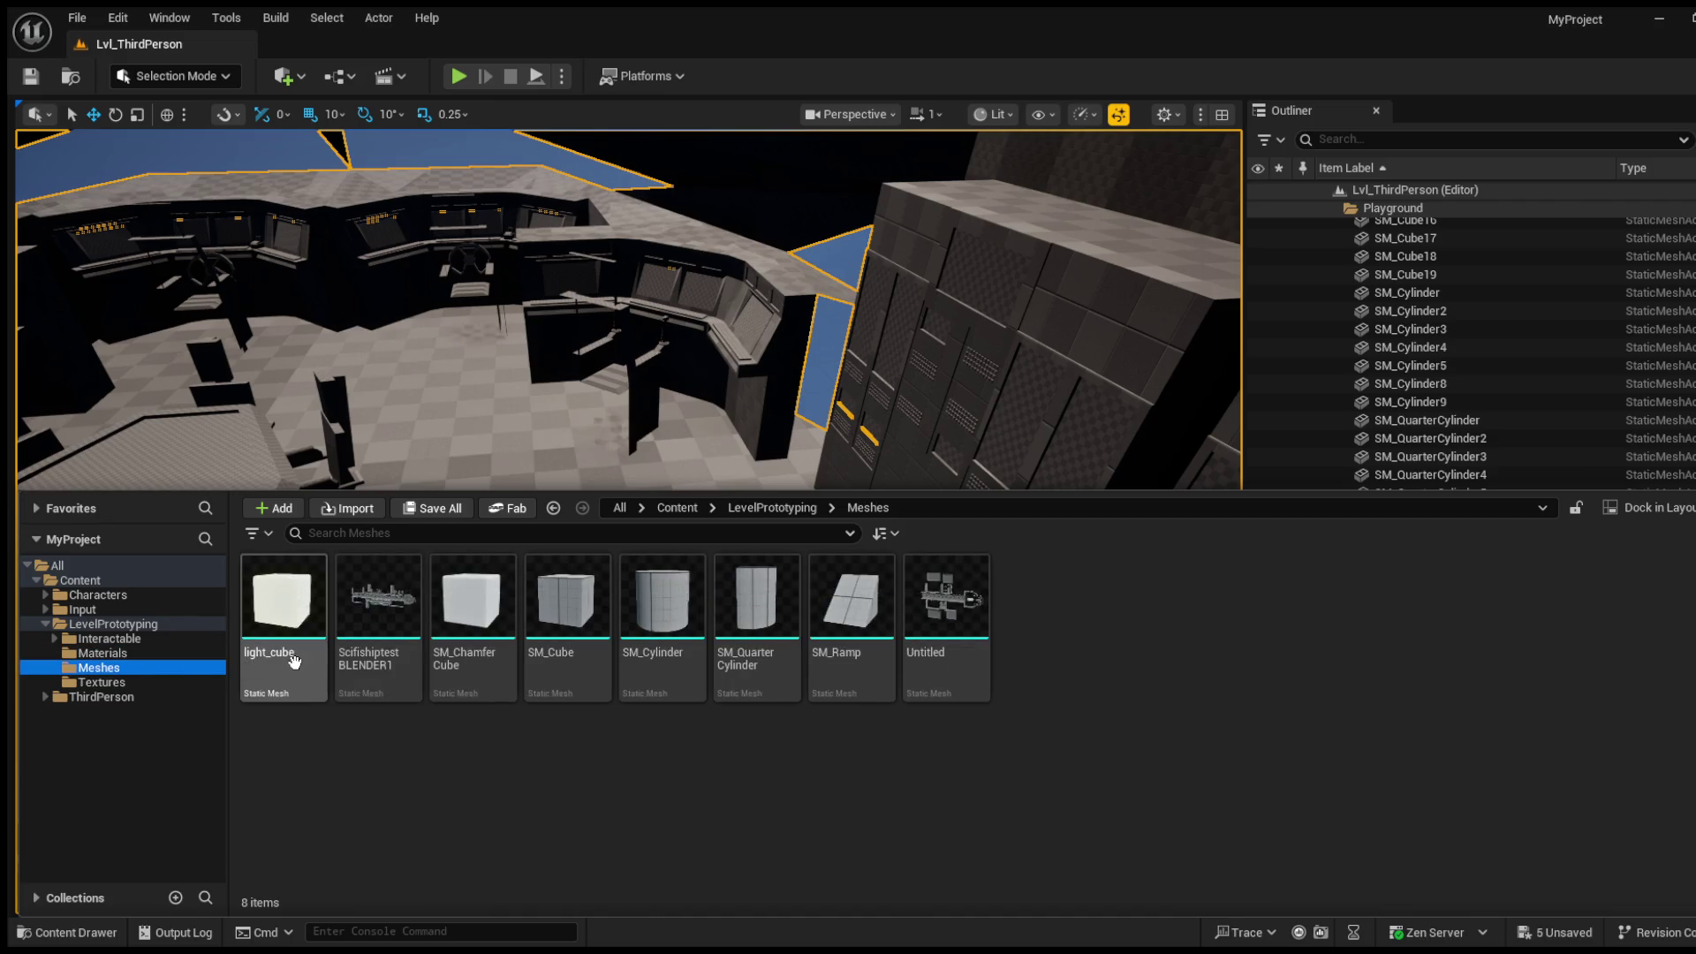
left_click(402, 594)
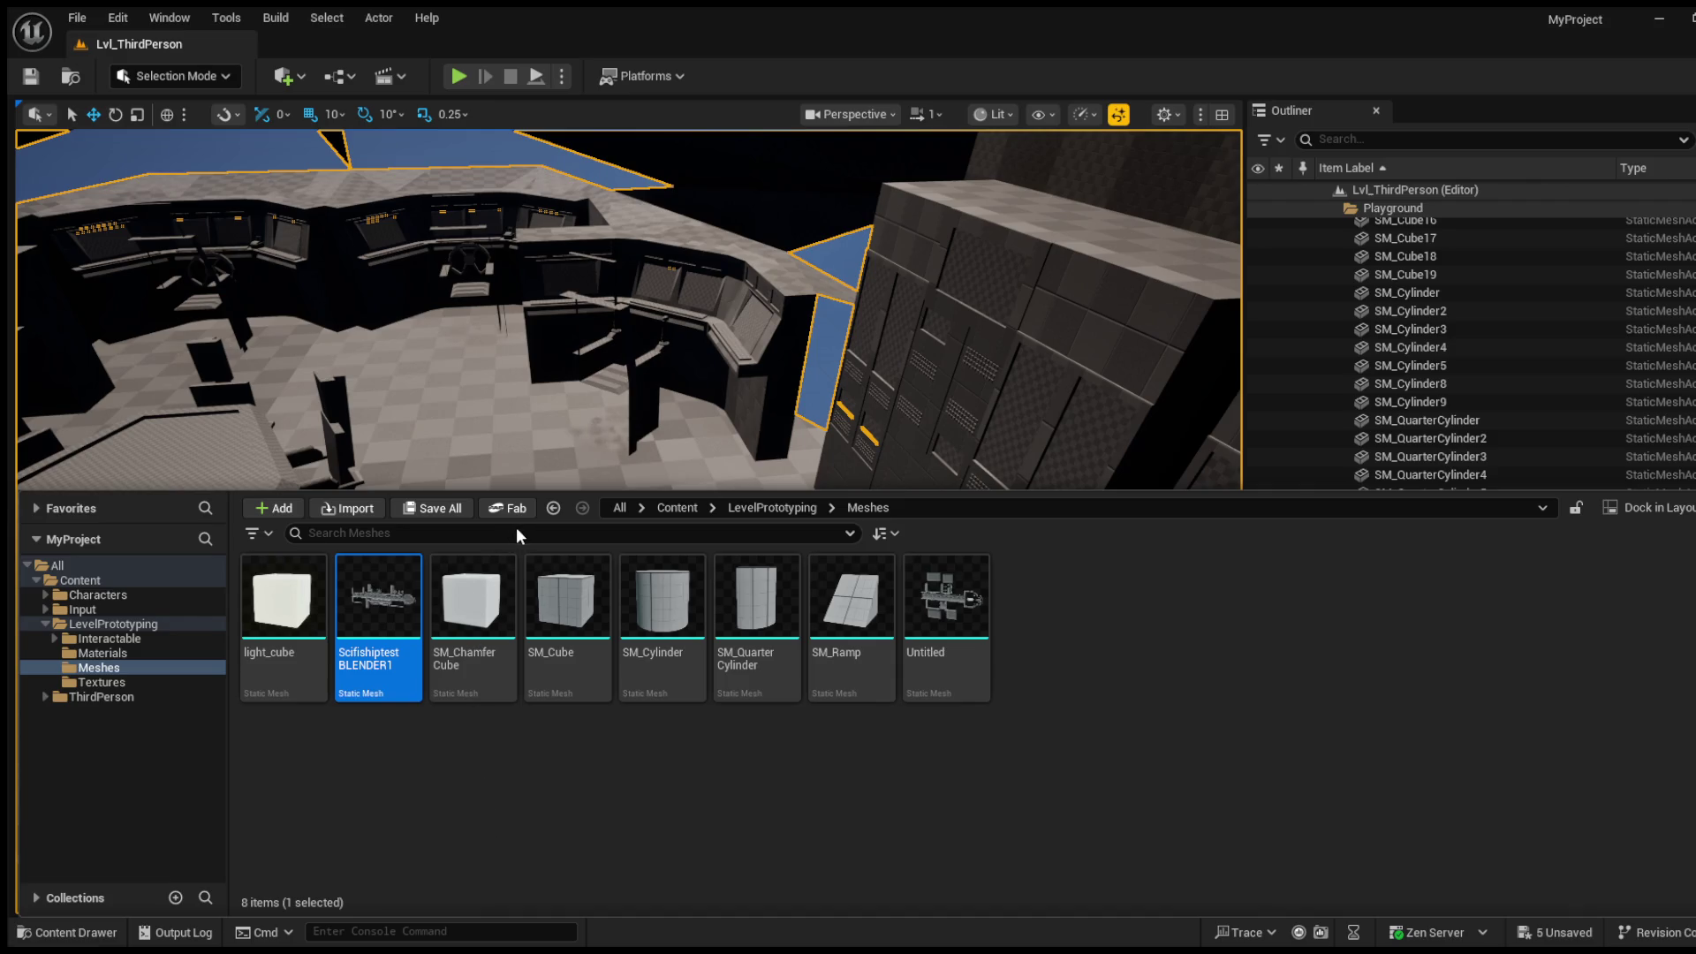
left_click(288, 762)
left_click(359, 663)
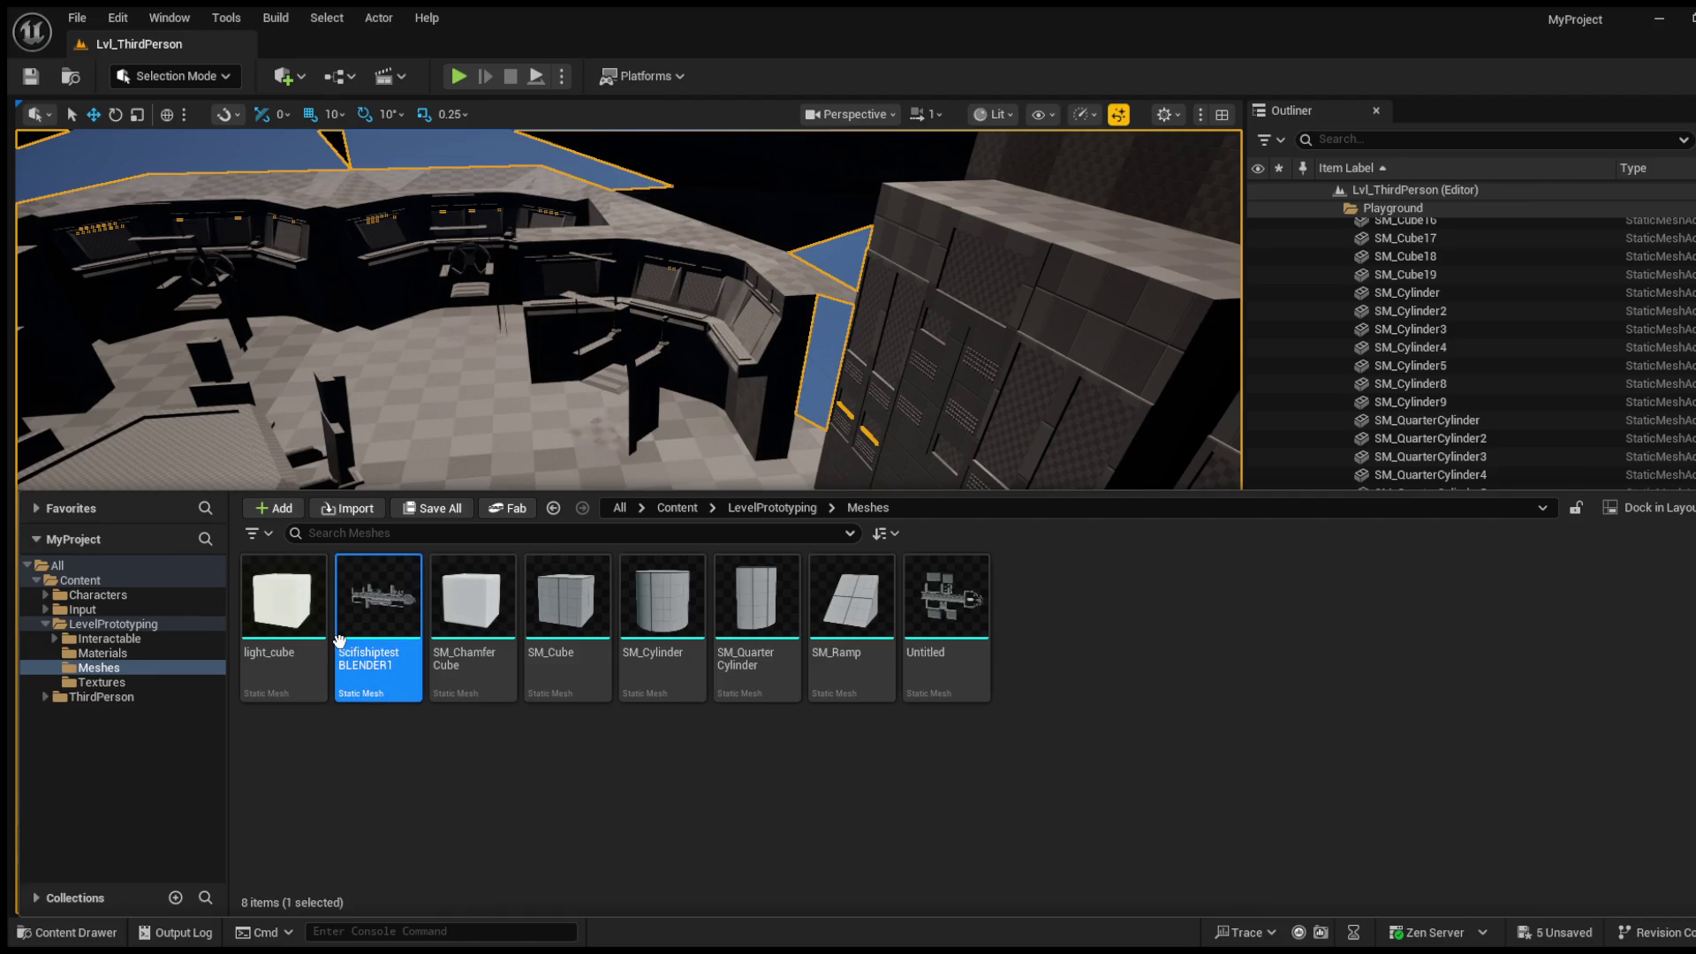
left_click(47, 933)
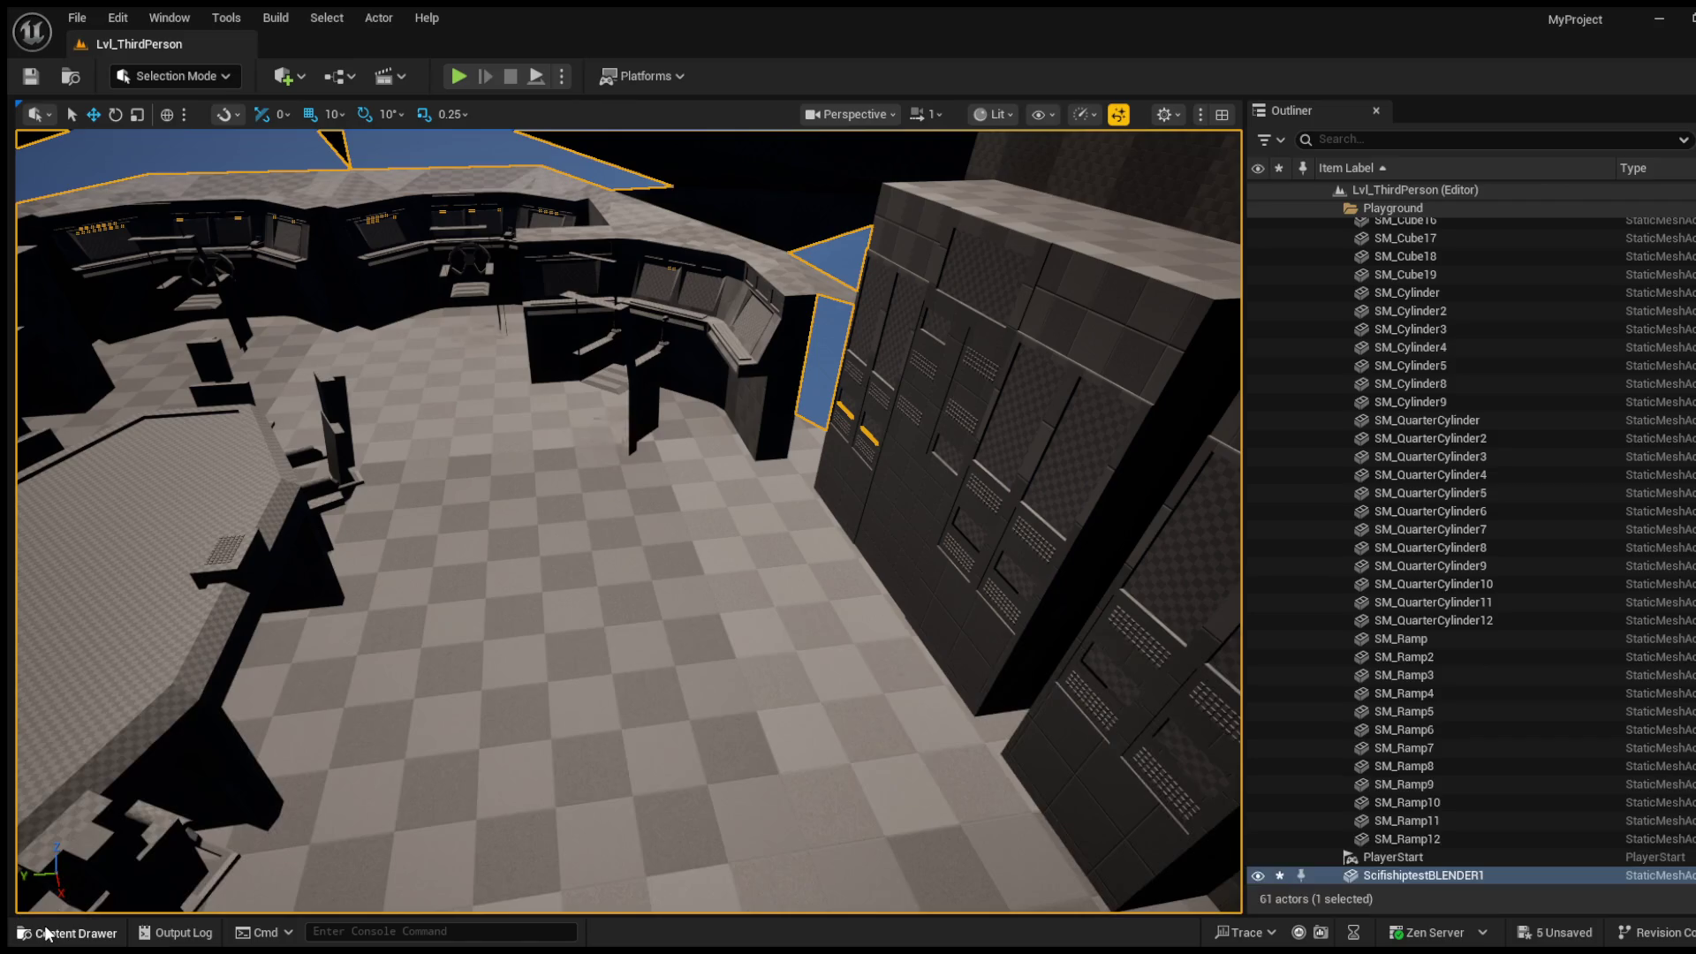
left_click(47, 933)
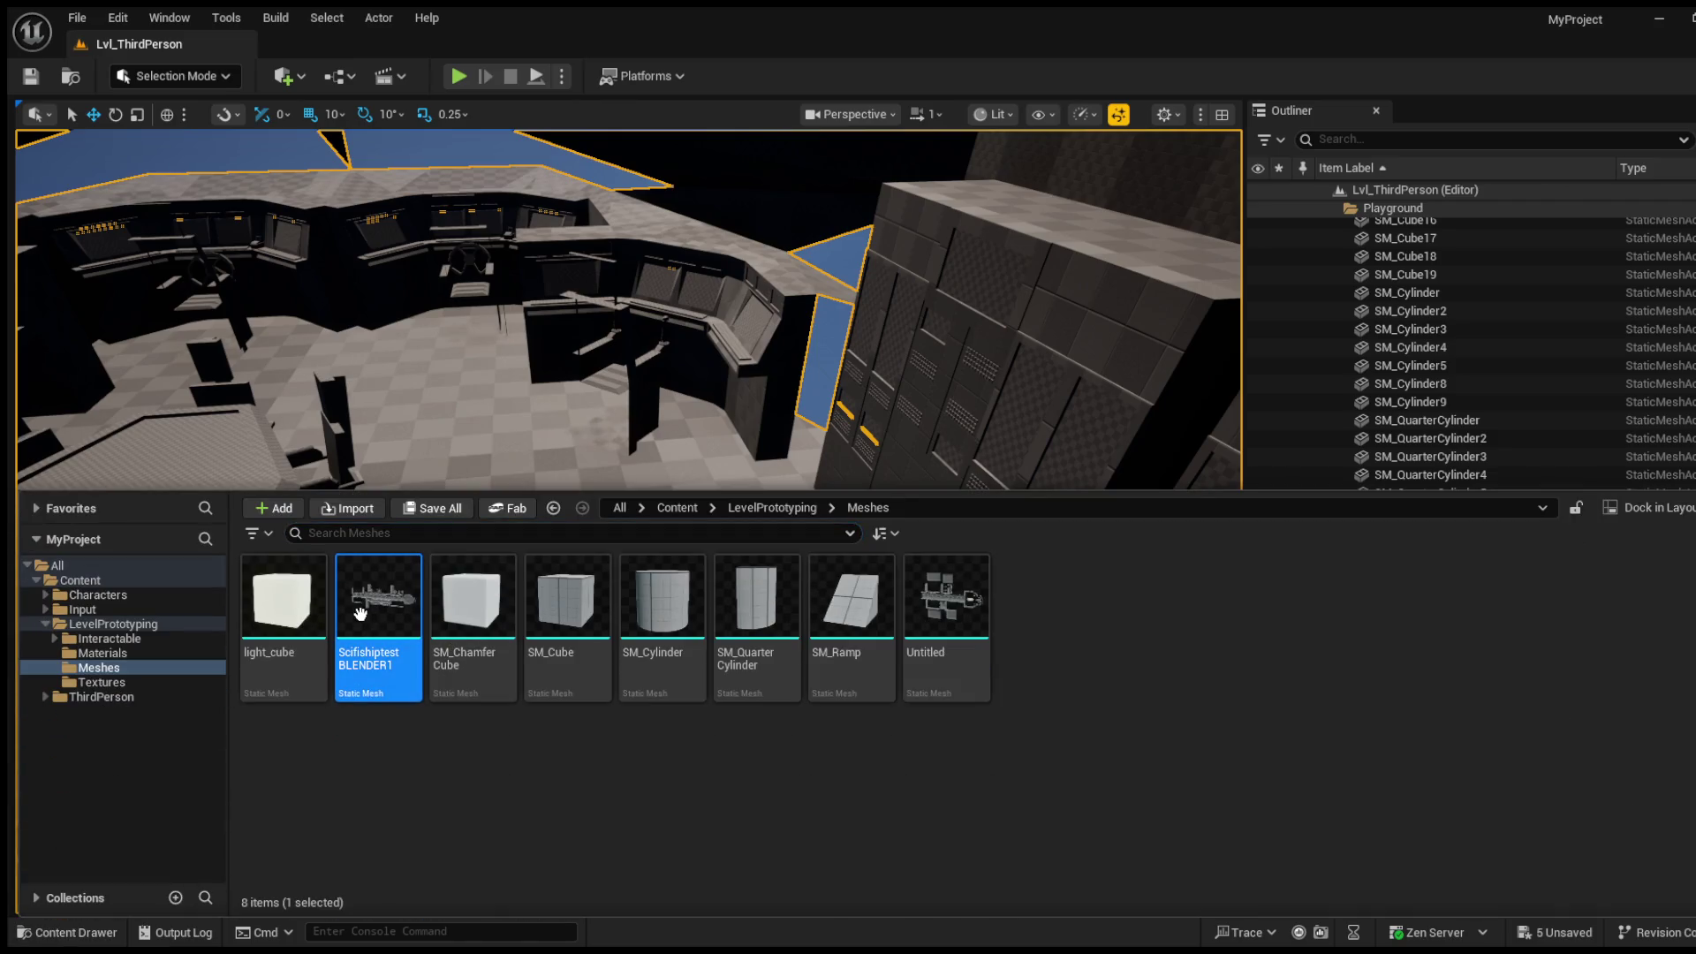
left_click_drag(368, 607, 369, 606)
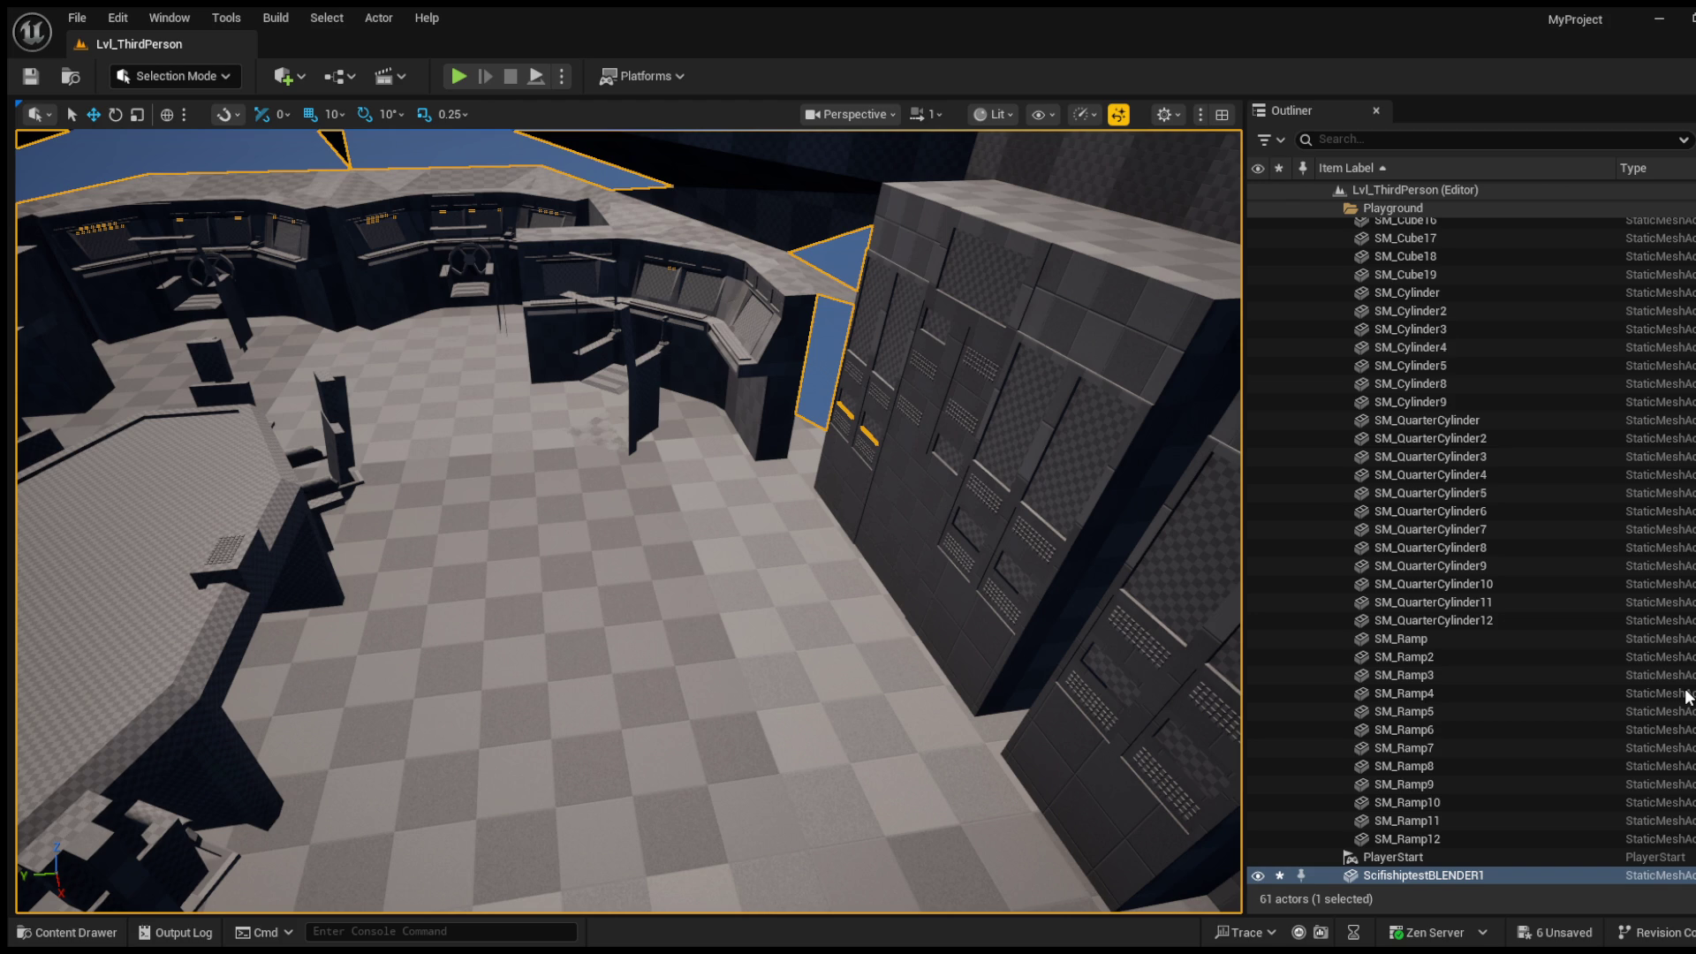
key("f")
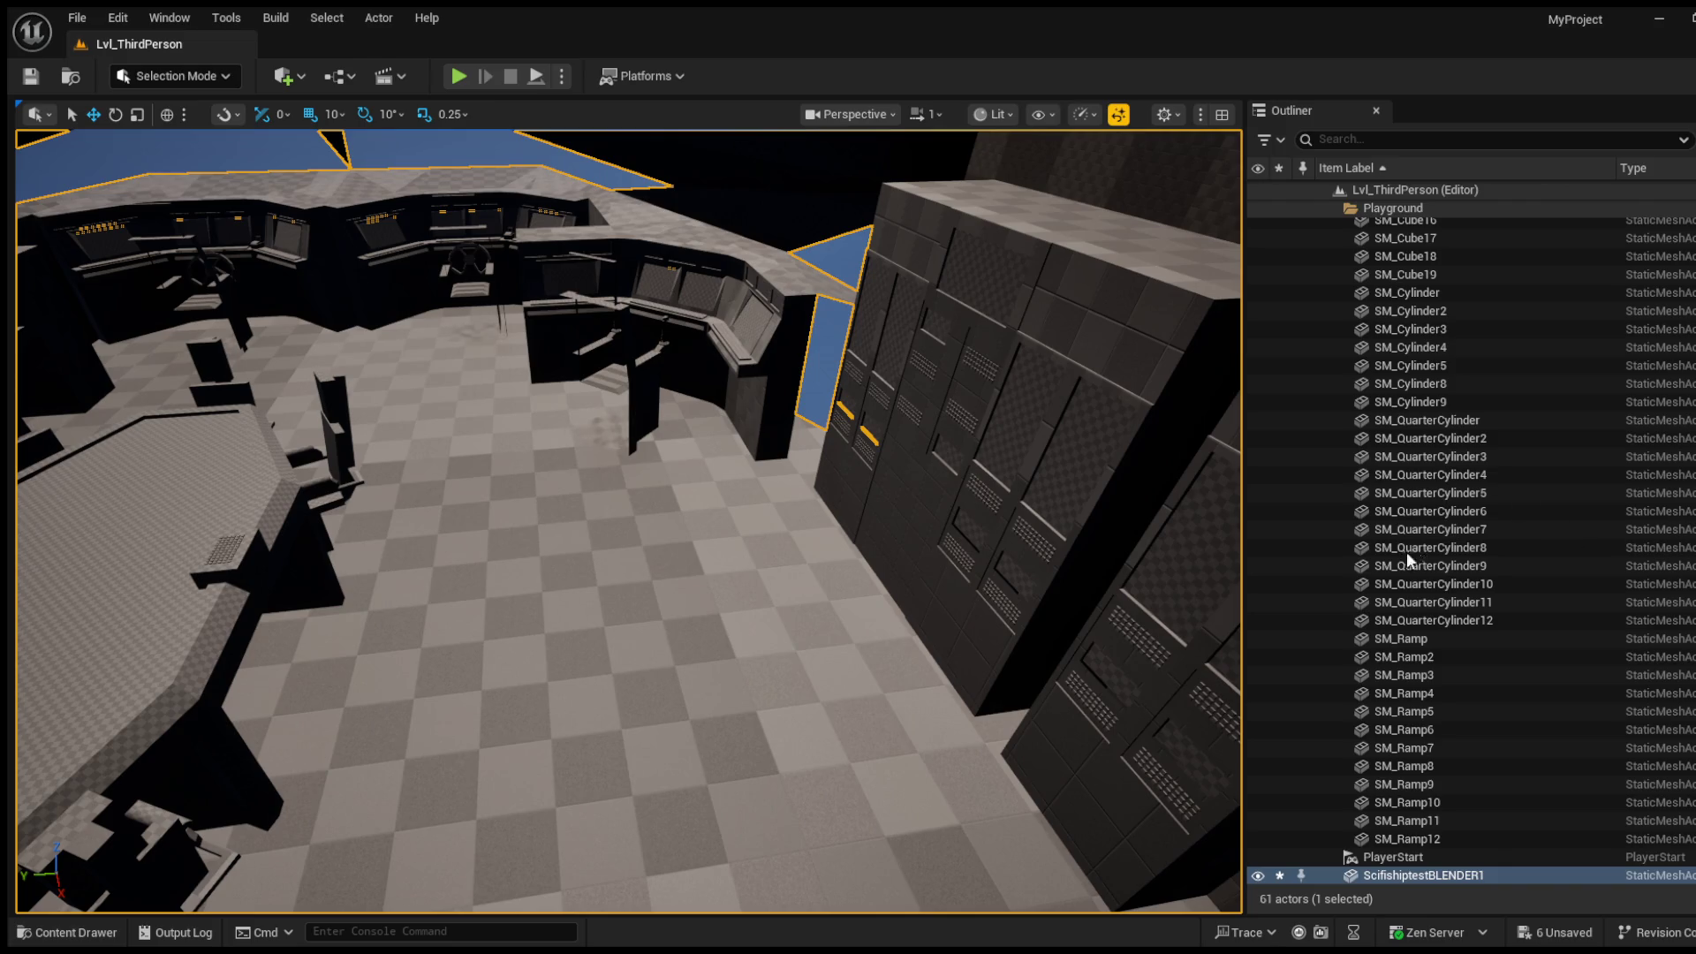
Step: Save the current level and swing the view over to look down at the ship
left_click(26, 82)
mouse_move(628, 522)
left_mouse_down()
mouse_move(574, 494)
mouse_move(494, 565)
mouse_move(574, 512)
mouse_move(627, 521)
mouse_move(583, 547)
mouse_move(512, 464)
left_mouse_up()
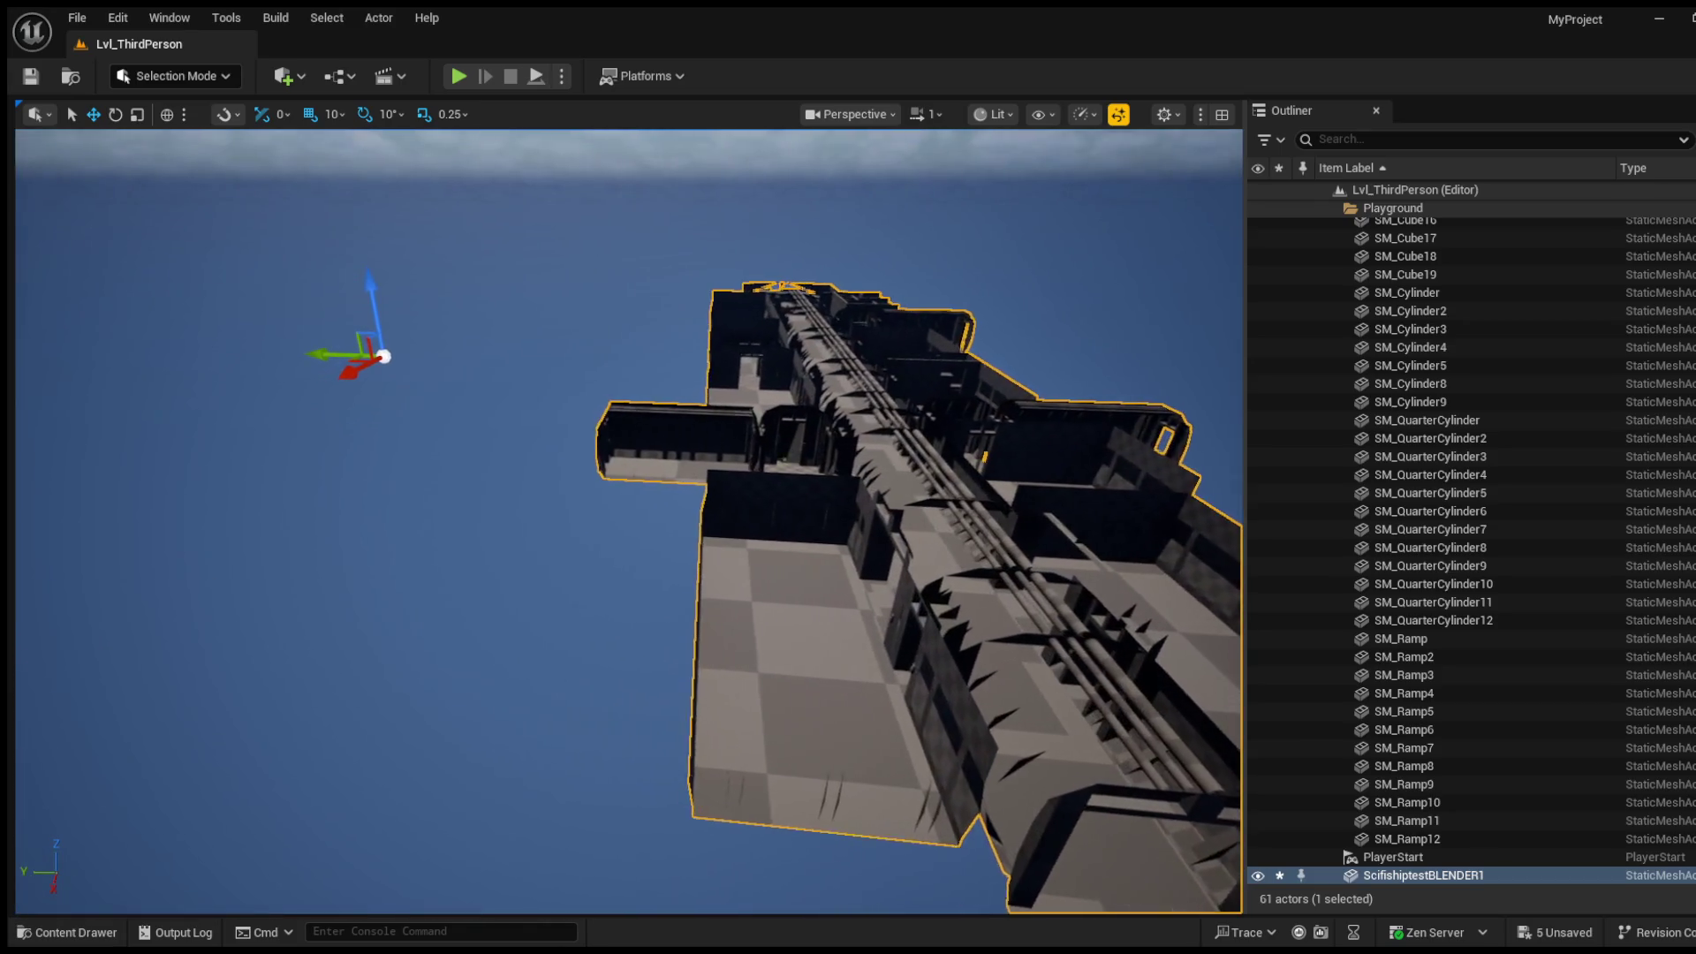
Step: Scale the ship slightly with the scale gizmo, then return to move mode
left_click(139, 115)
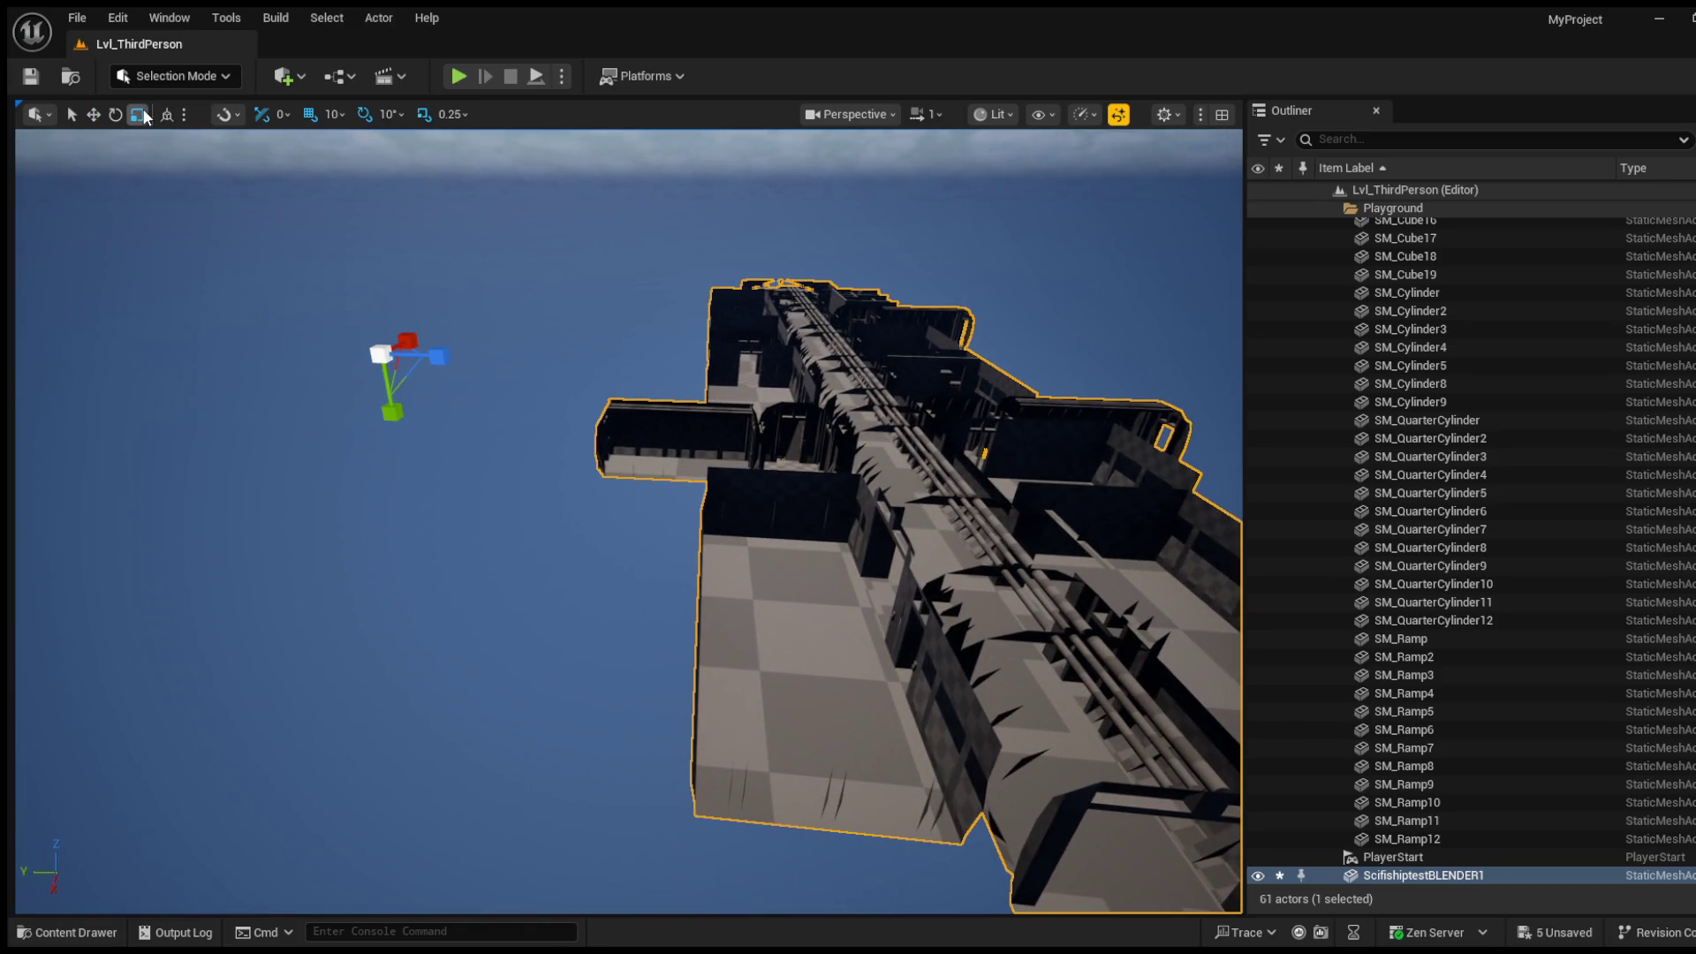
left_click(394, 420)
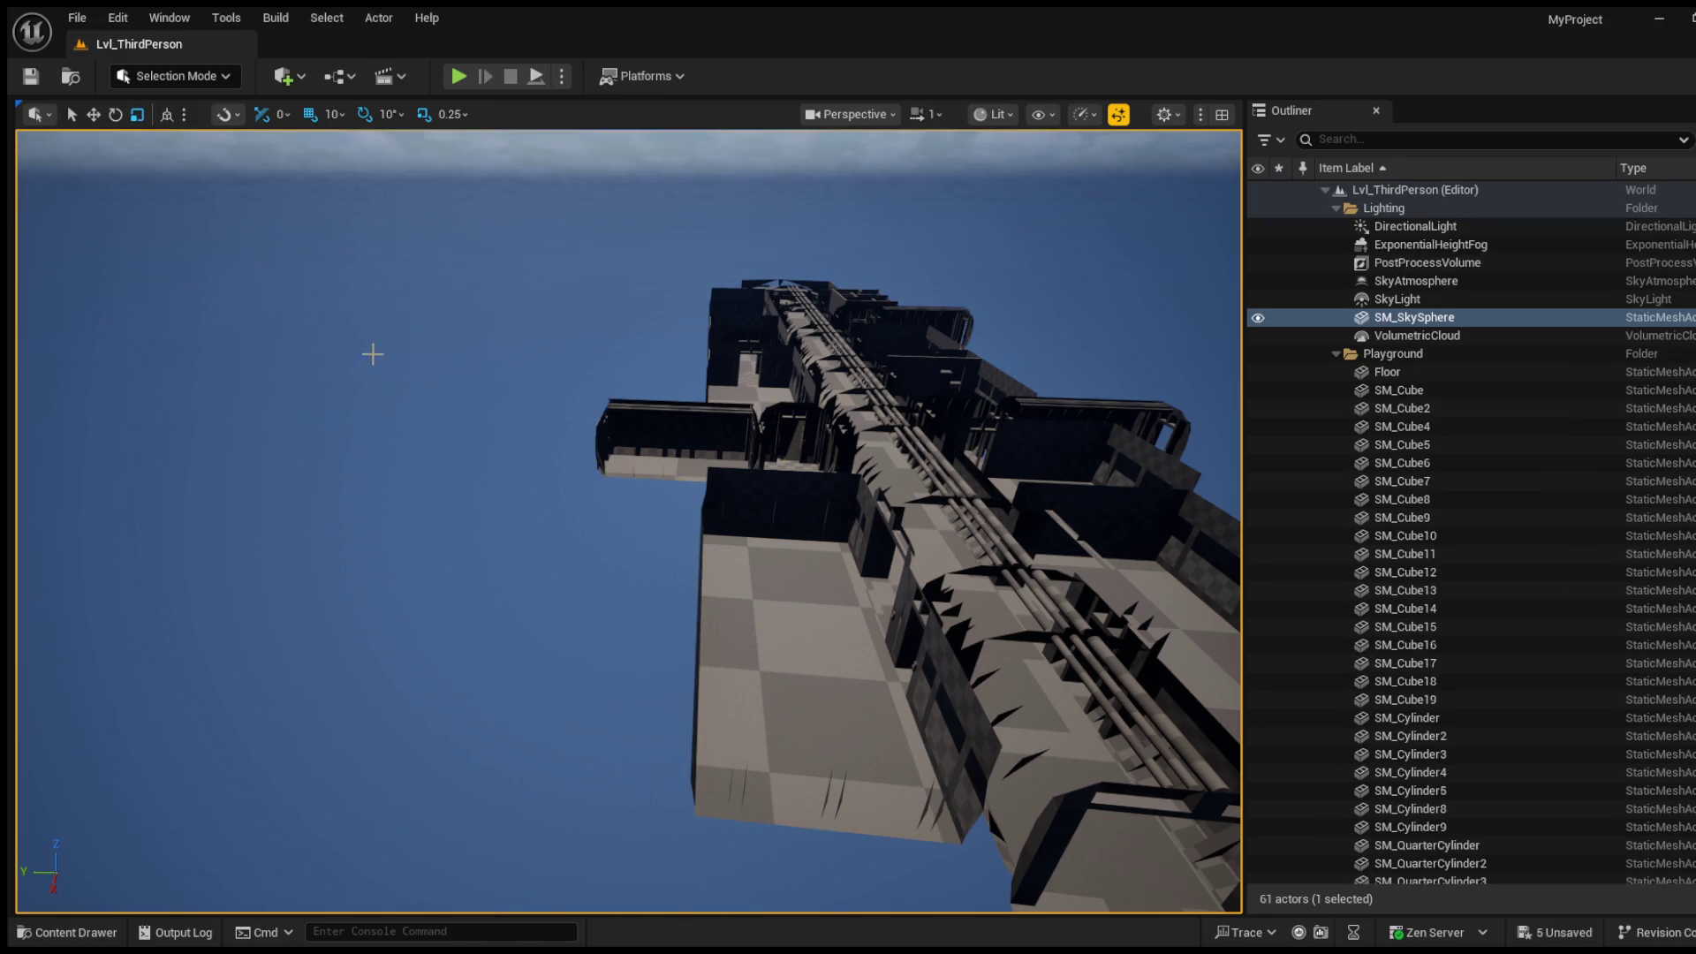
left_click(777, 452)
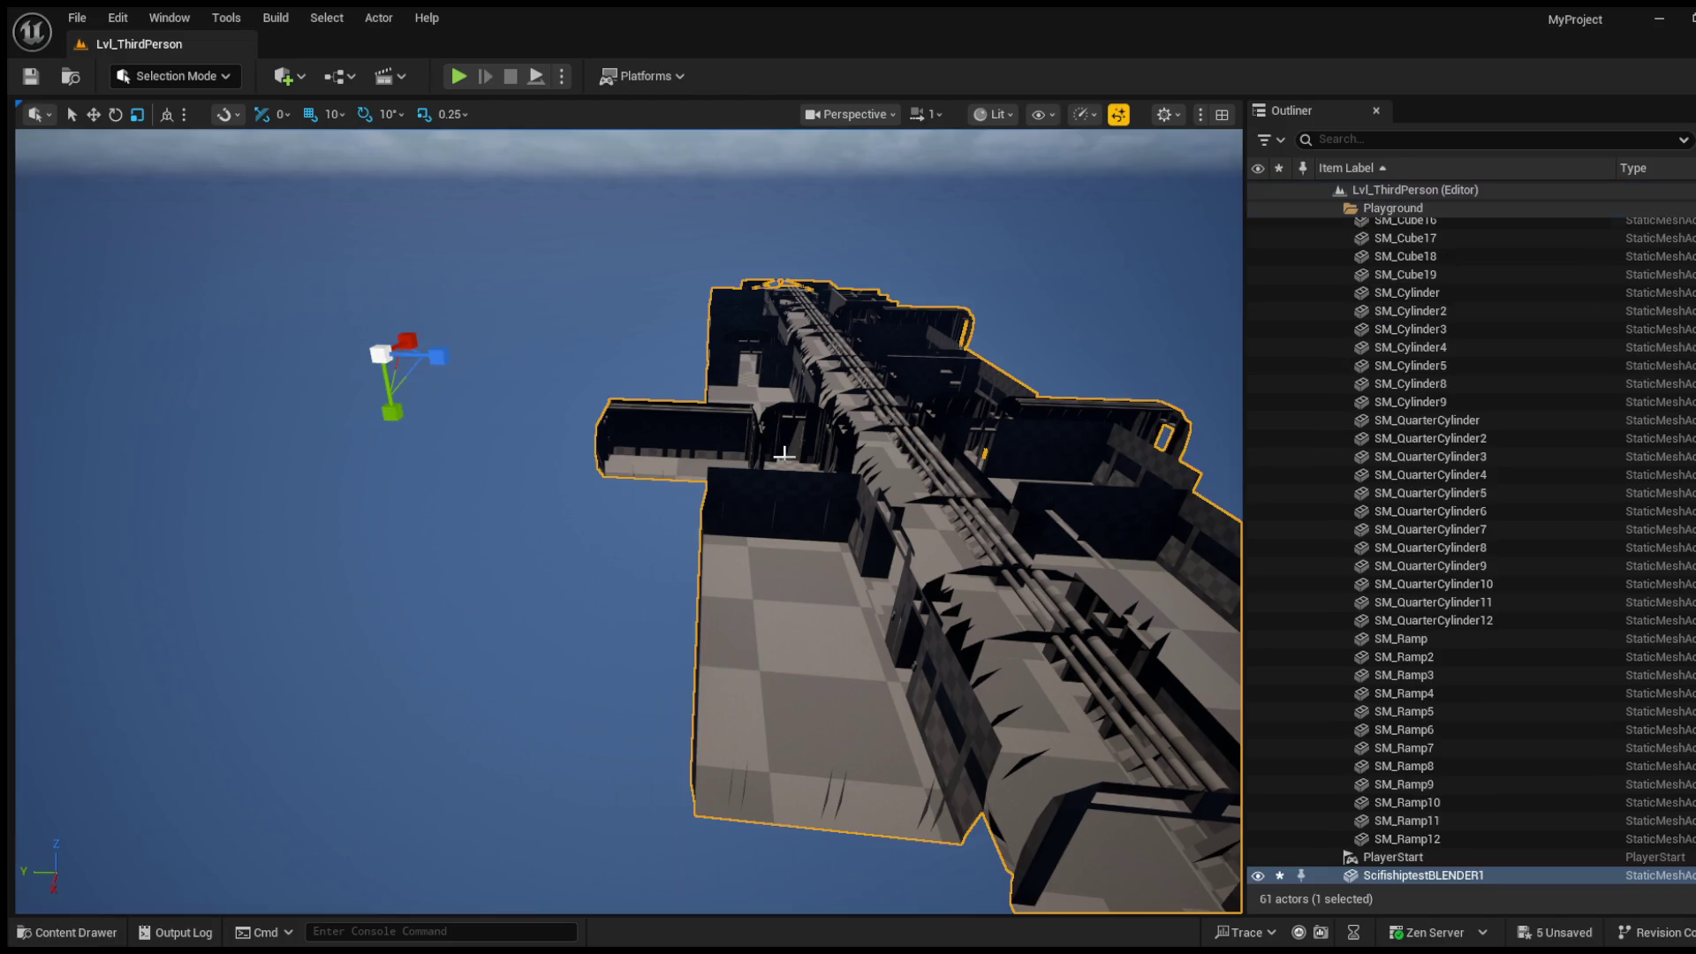
left_click_drag(390, 402, 391, 413)
key("w")
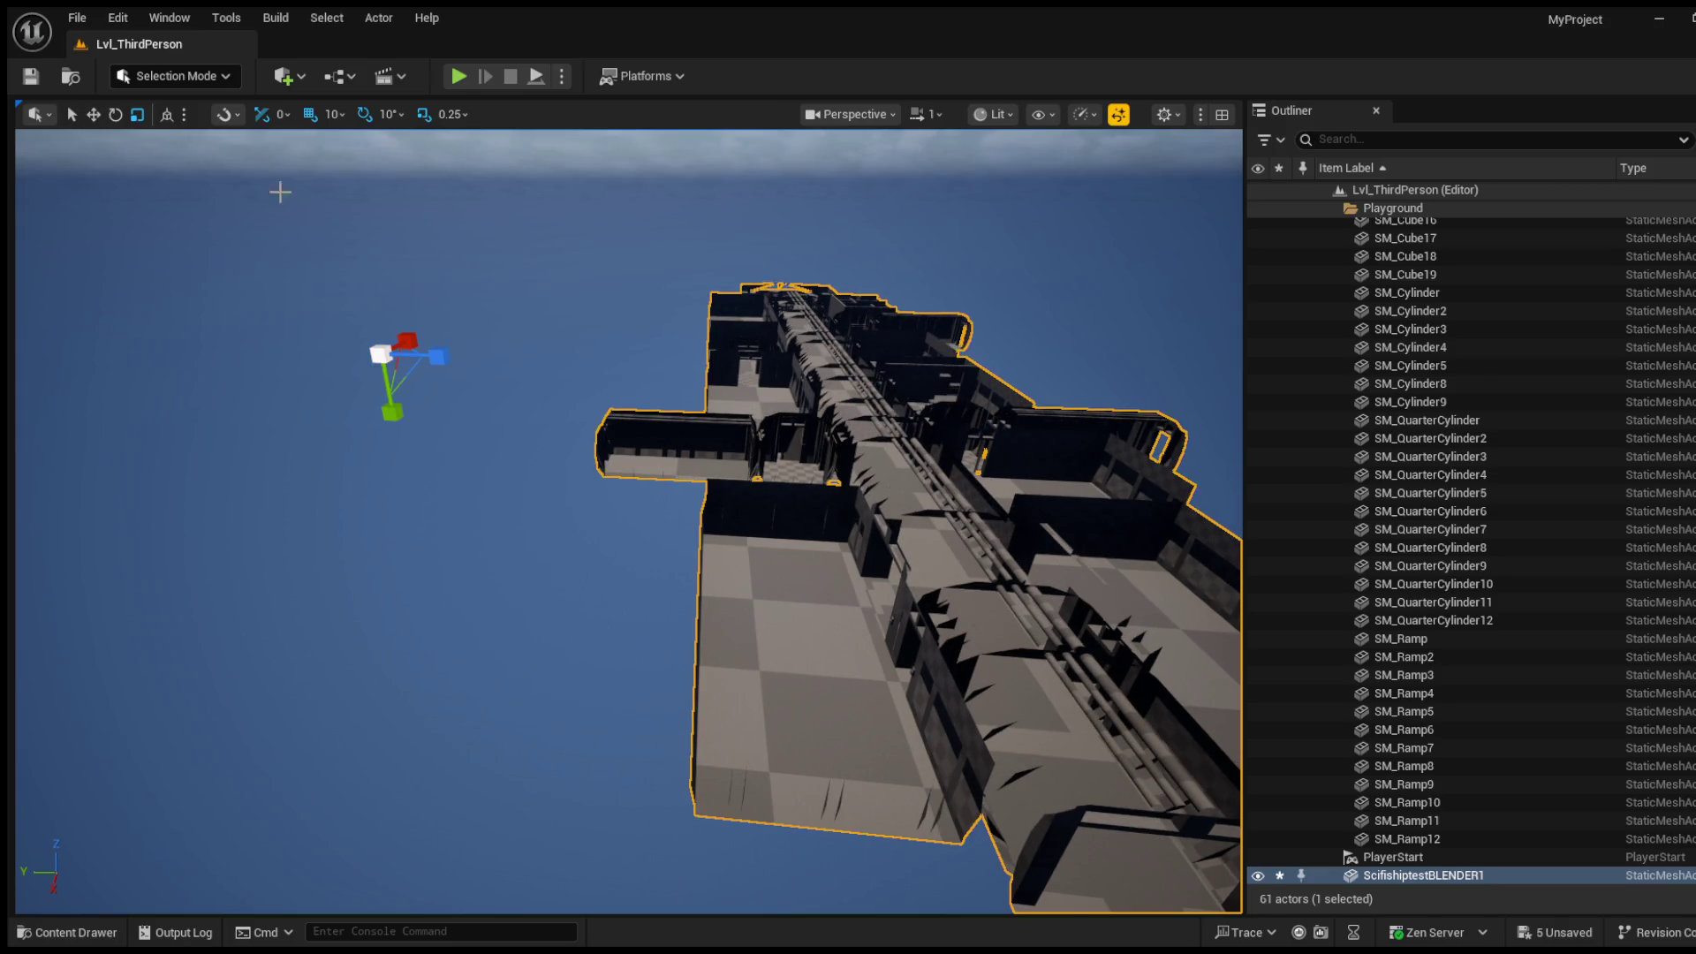
Step: Frame the view low along the ship's deck corridor and start playing the level
left_click(71, 114)
left_click(462, 651)
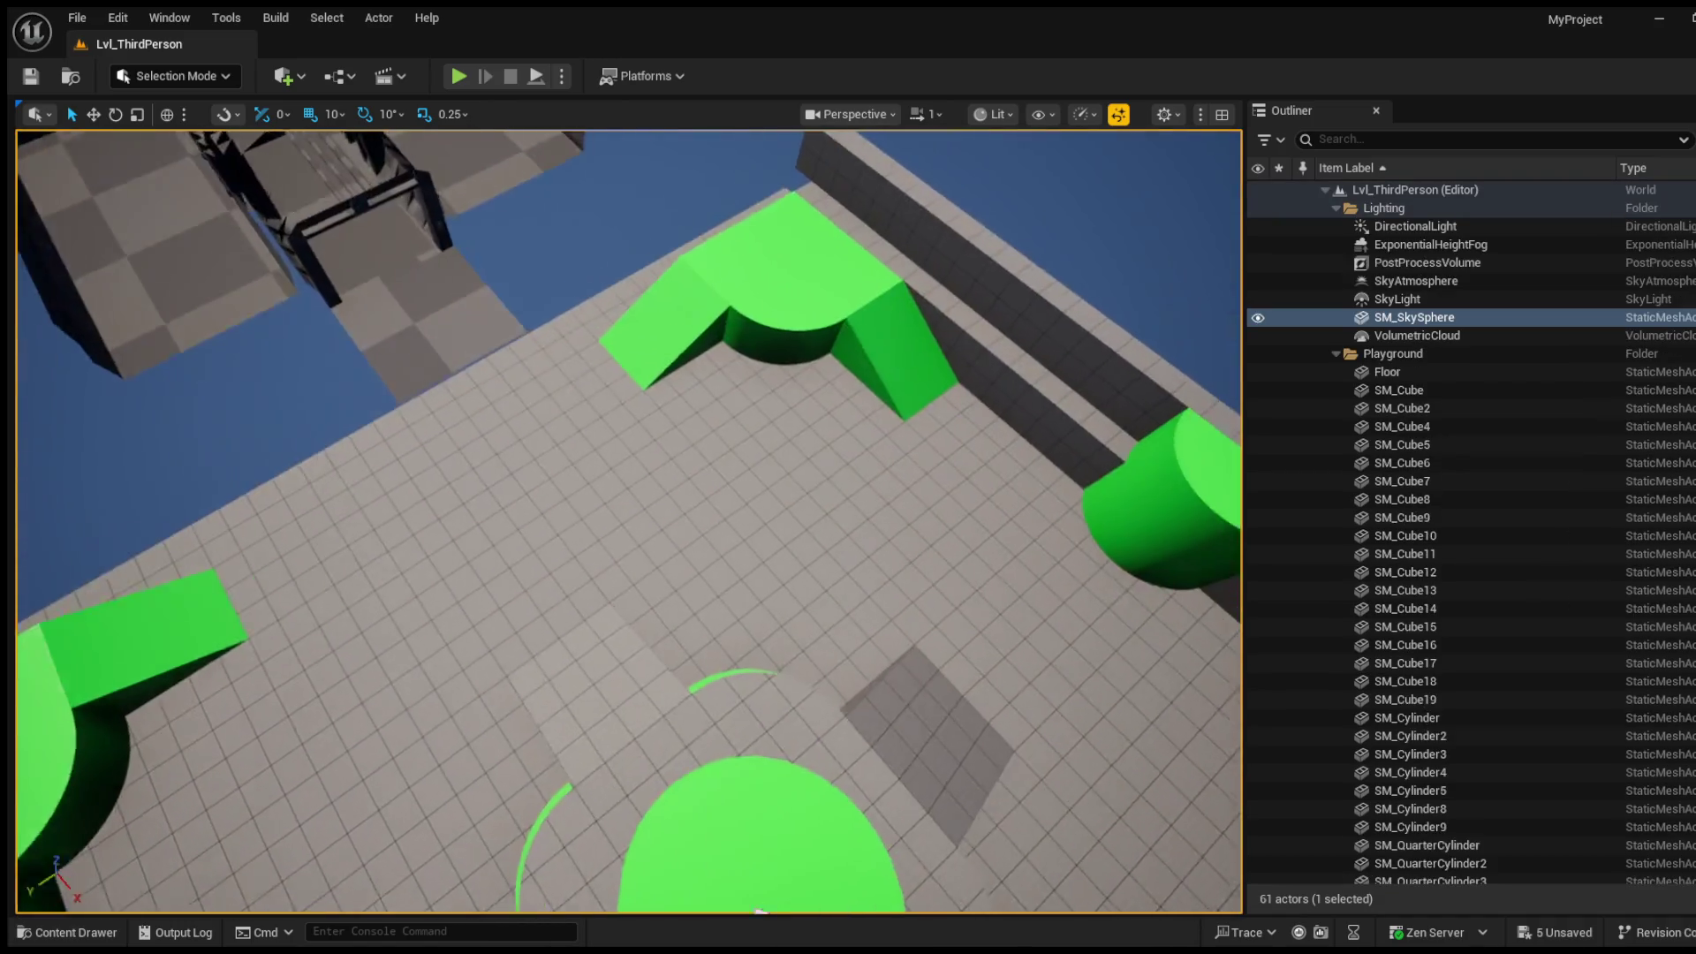
left_click_drag(760, 910, 759, 336)
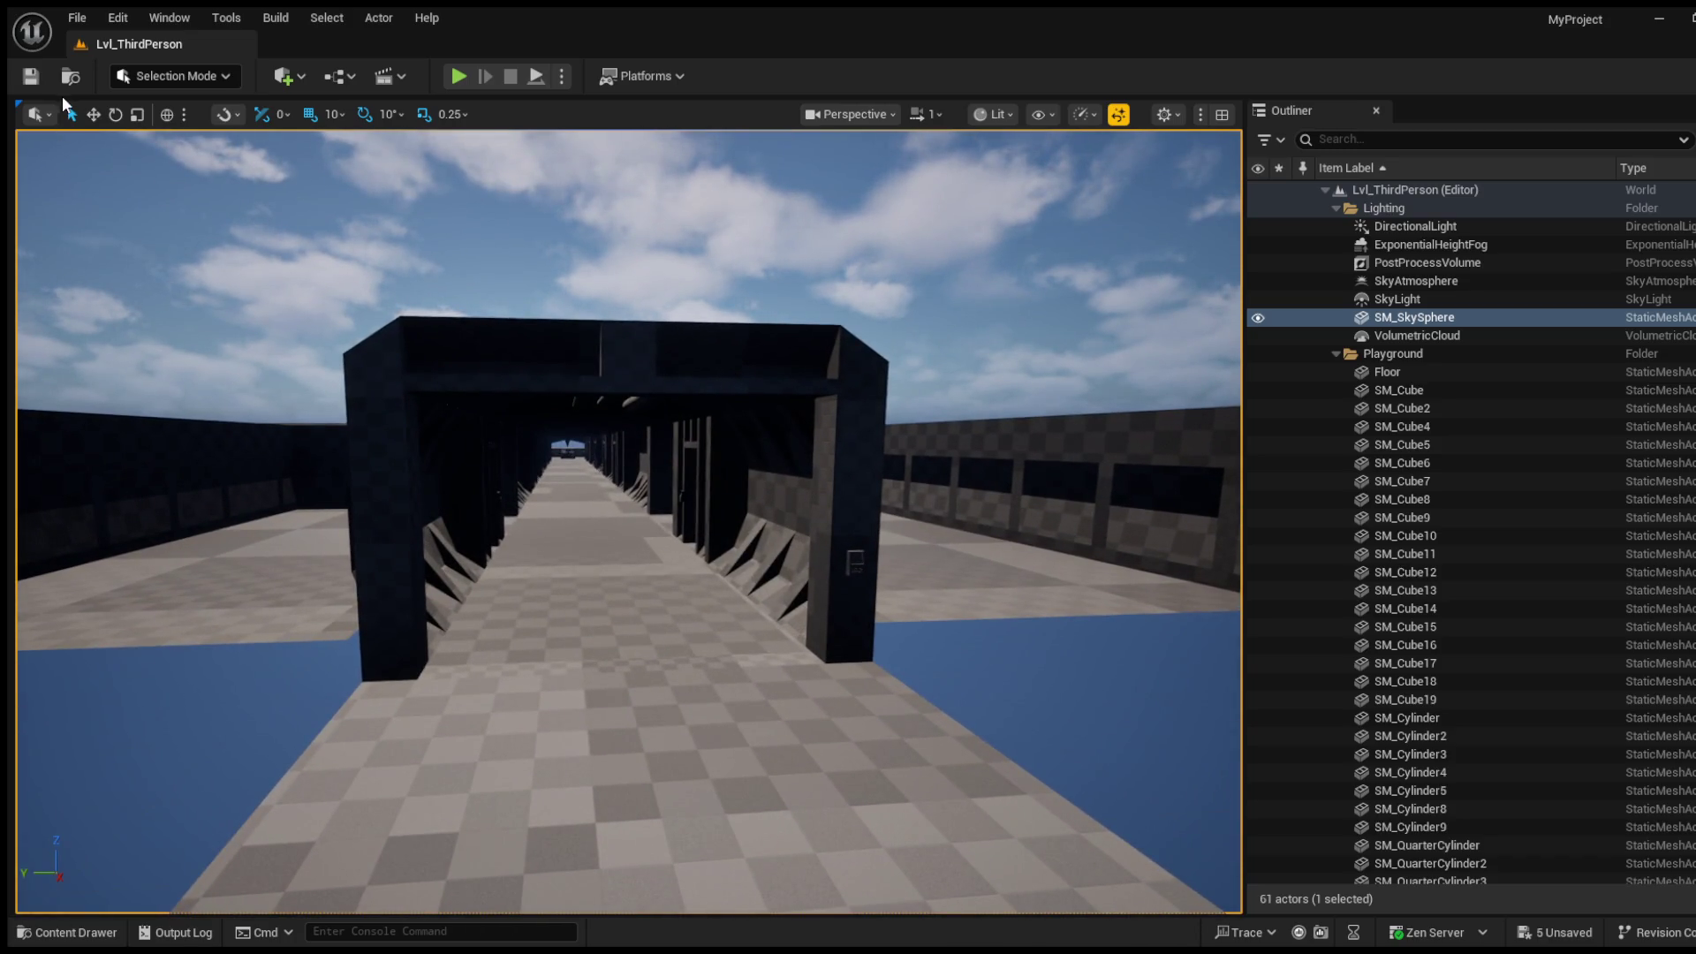
left_click(456, 77)
Step: Run across the platform and jump the character into the ship's doorway
key("w")
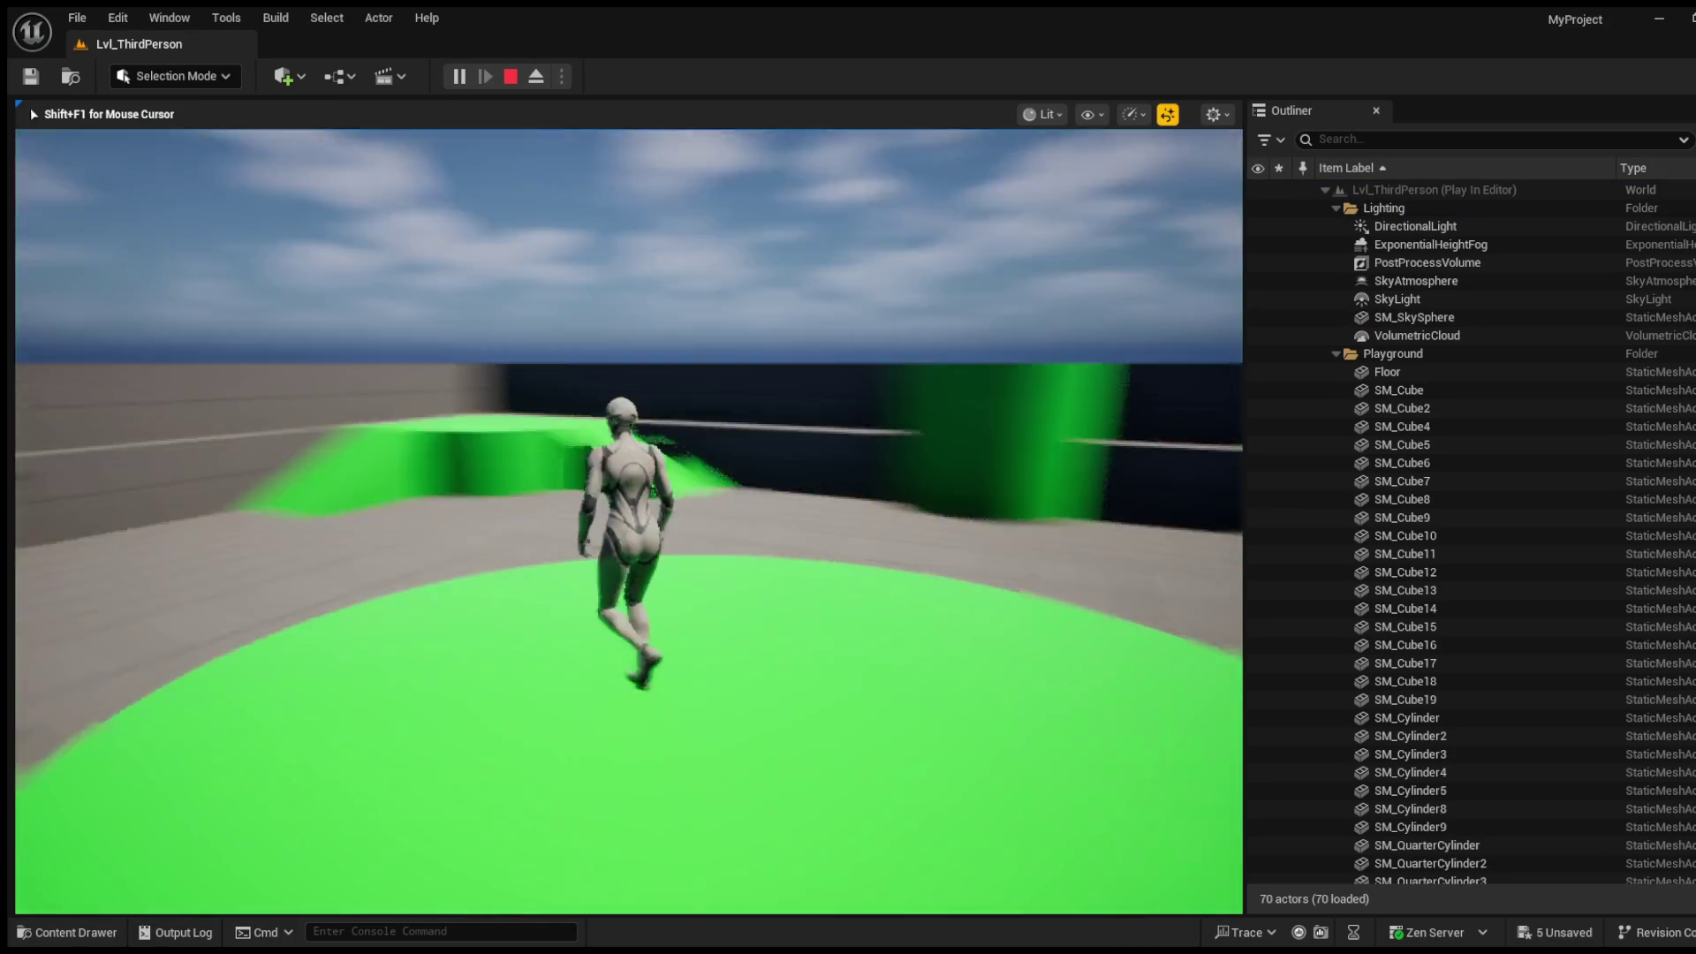
key("space")
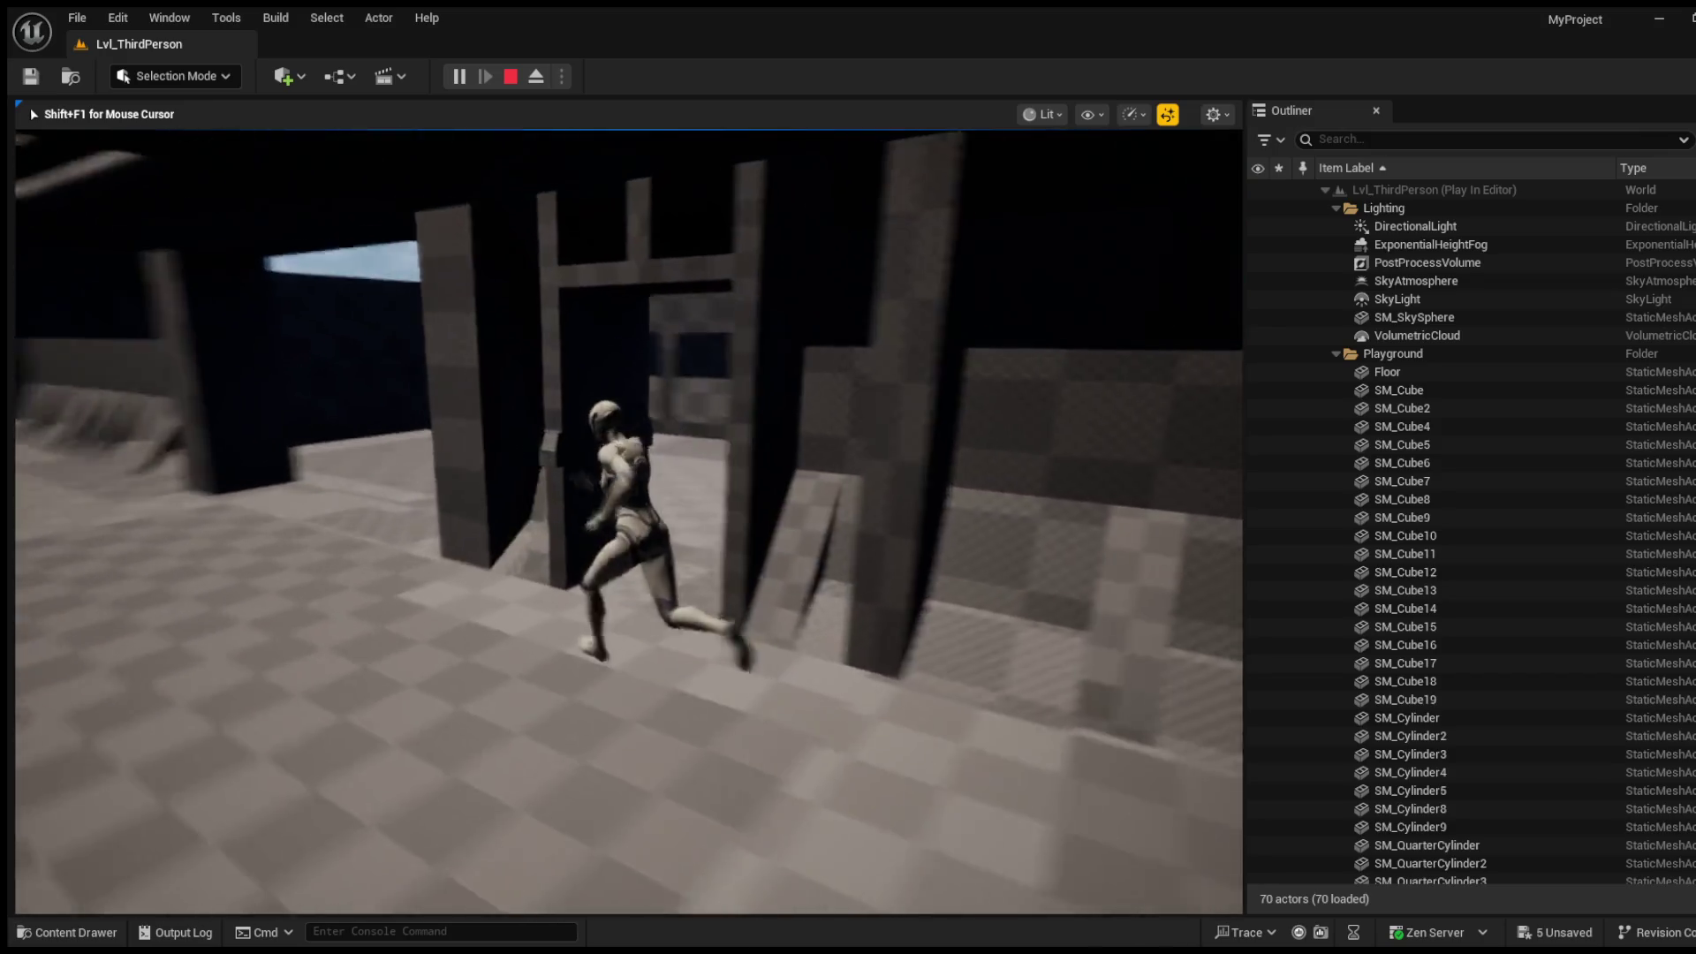
key("space")
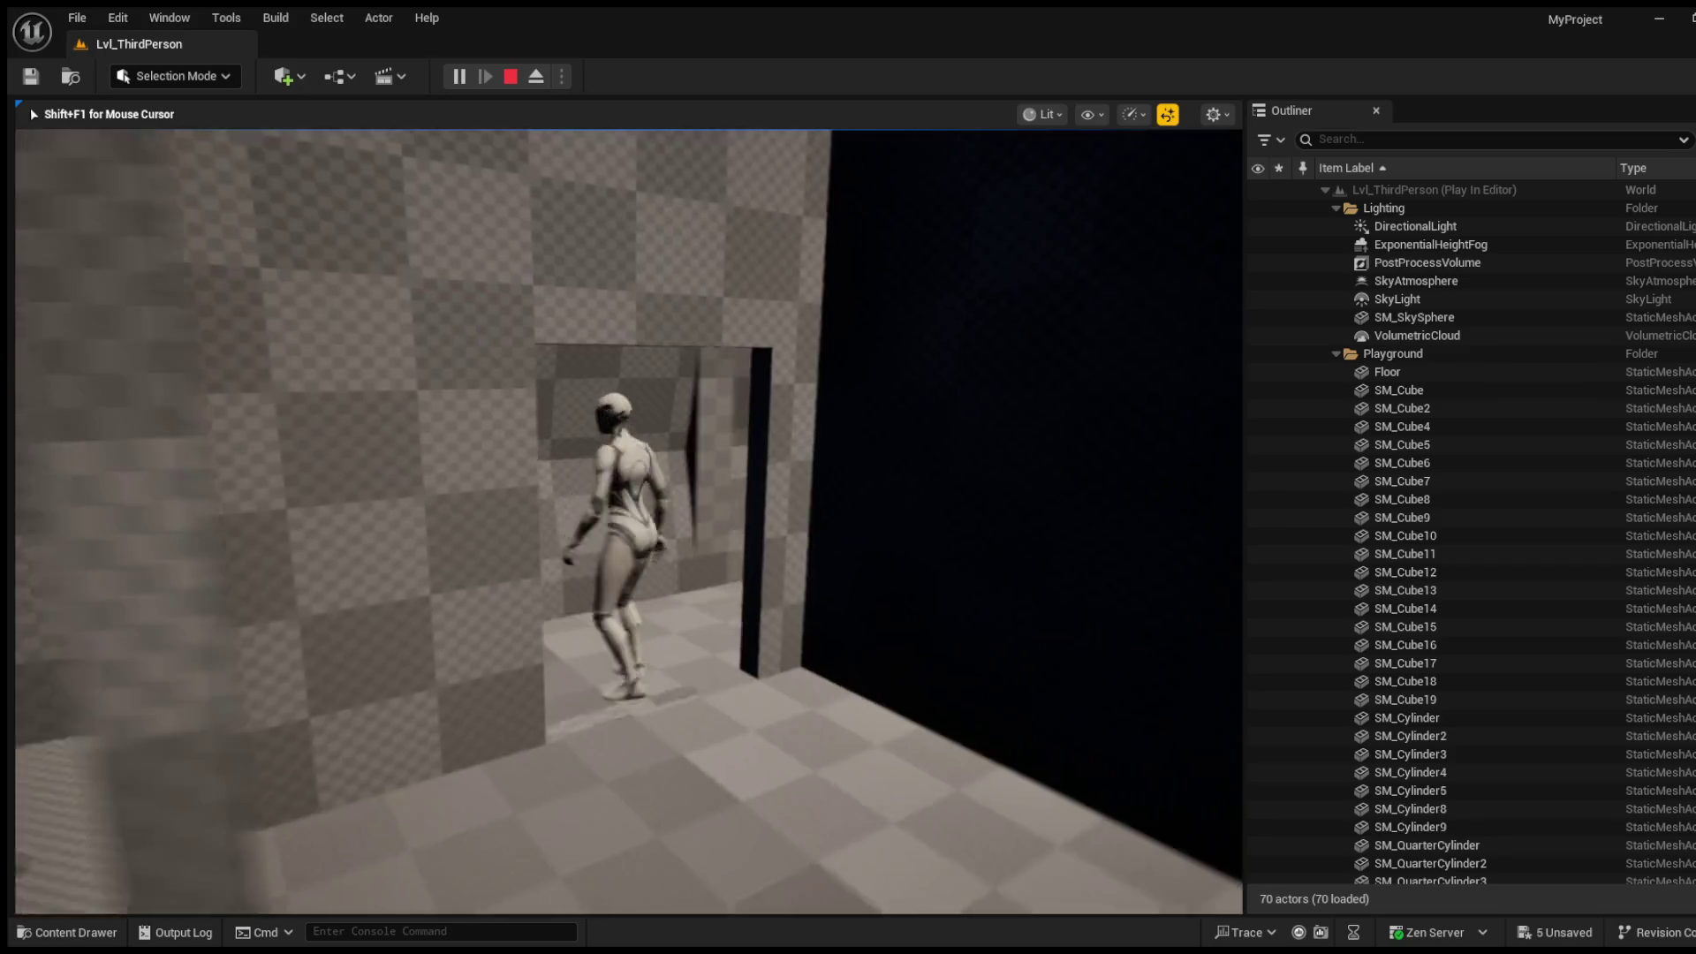
Step: Run through the ship's checkered doorways into the dark interior room
key("w")
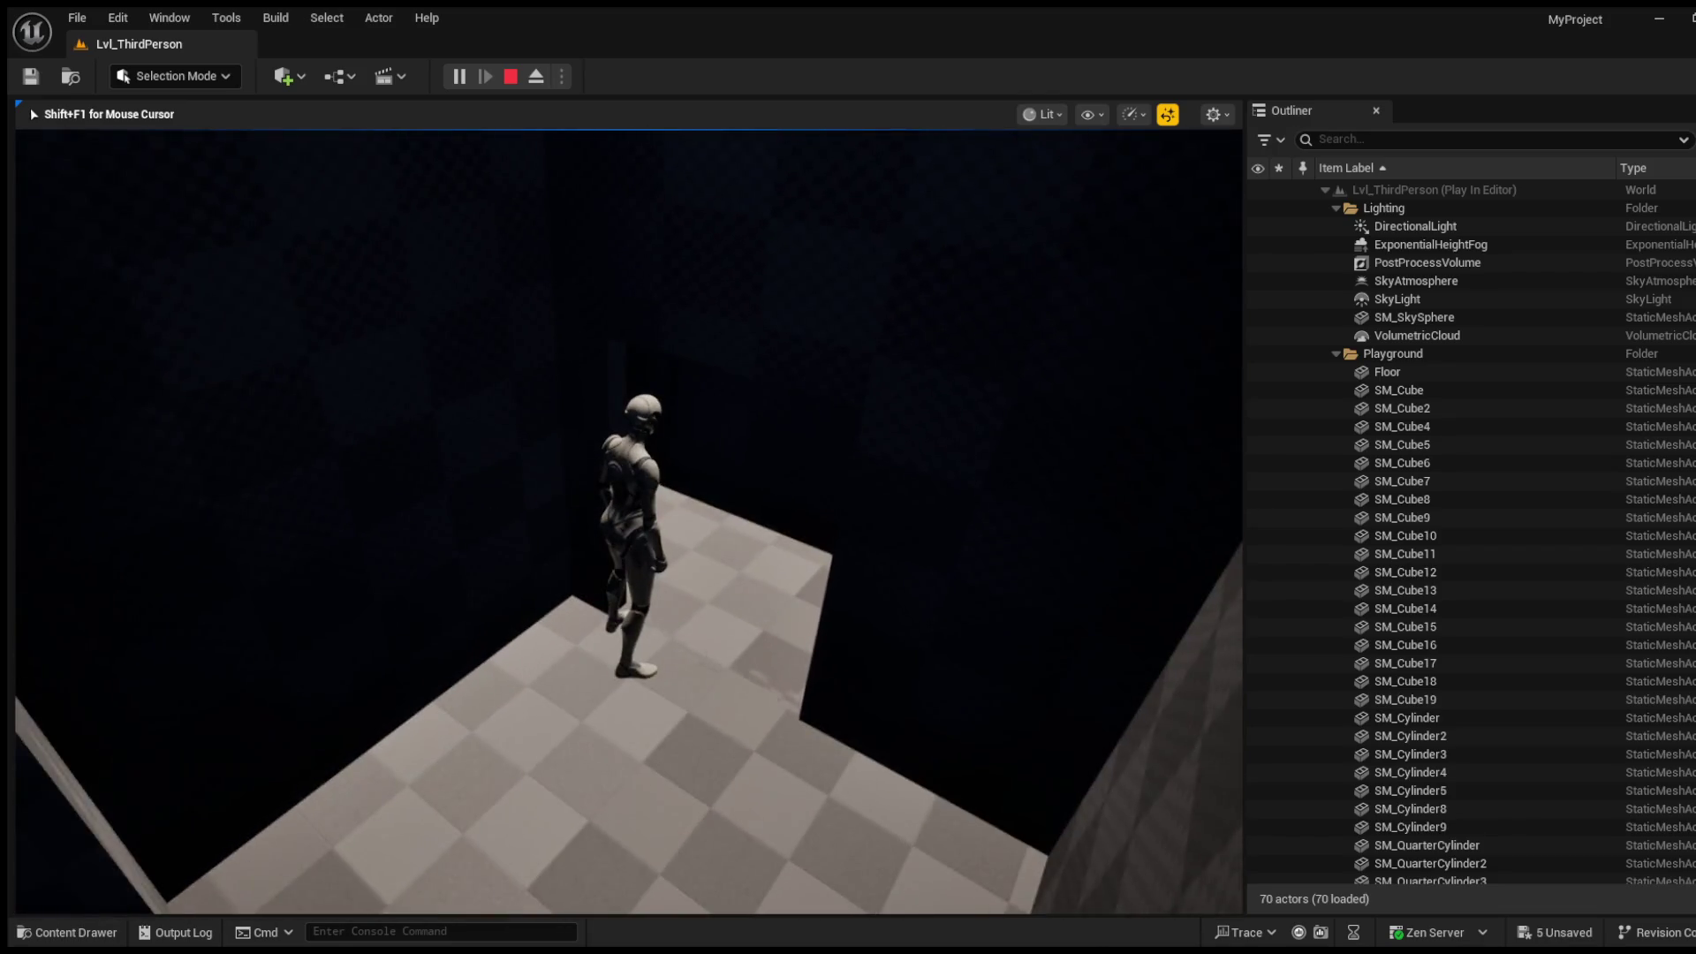
key("s")
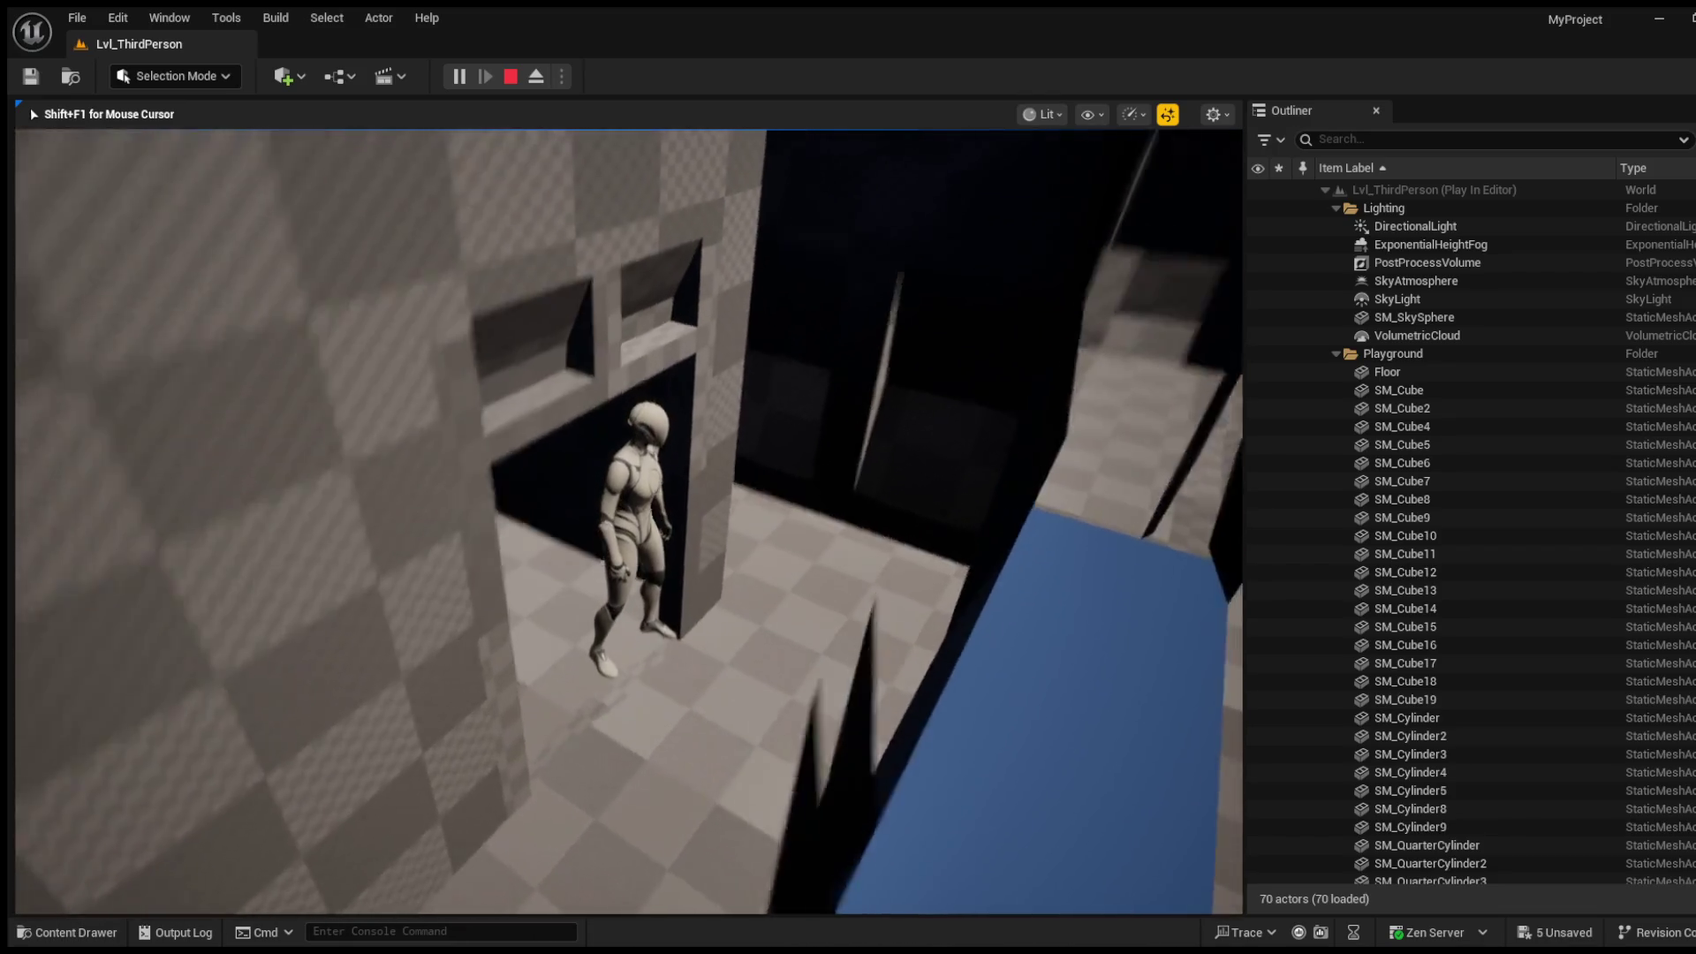
key("w")
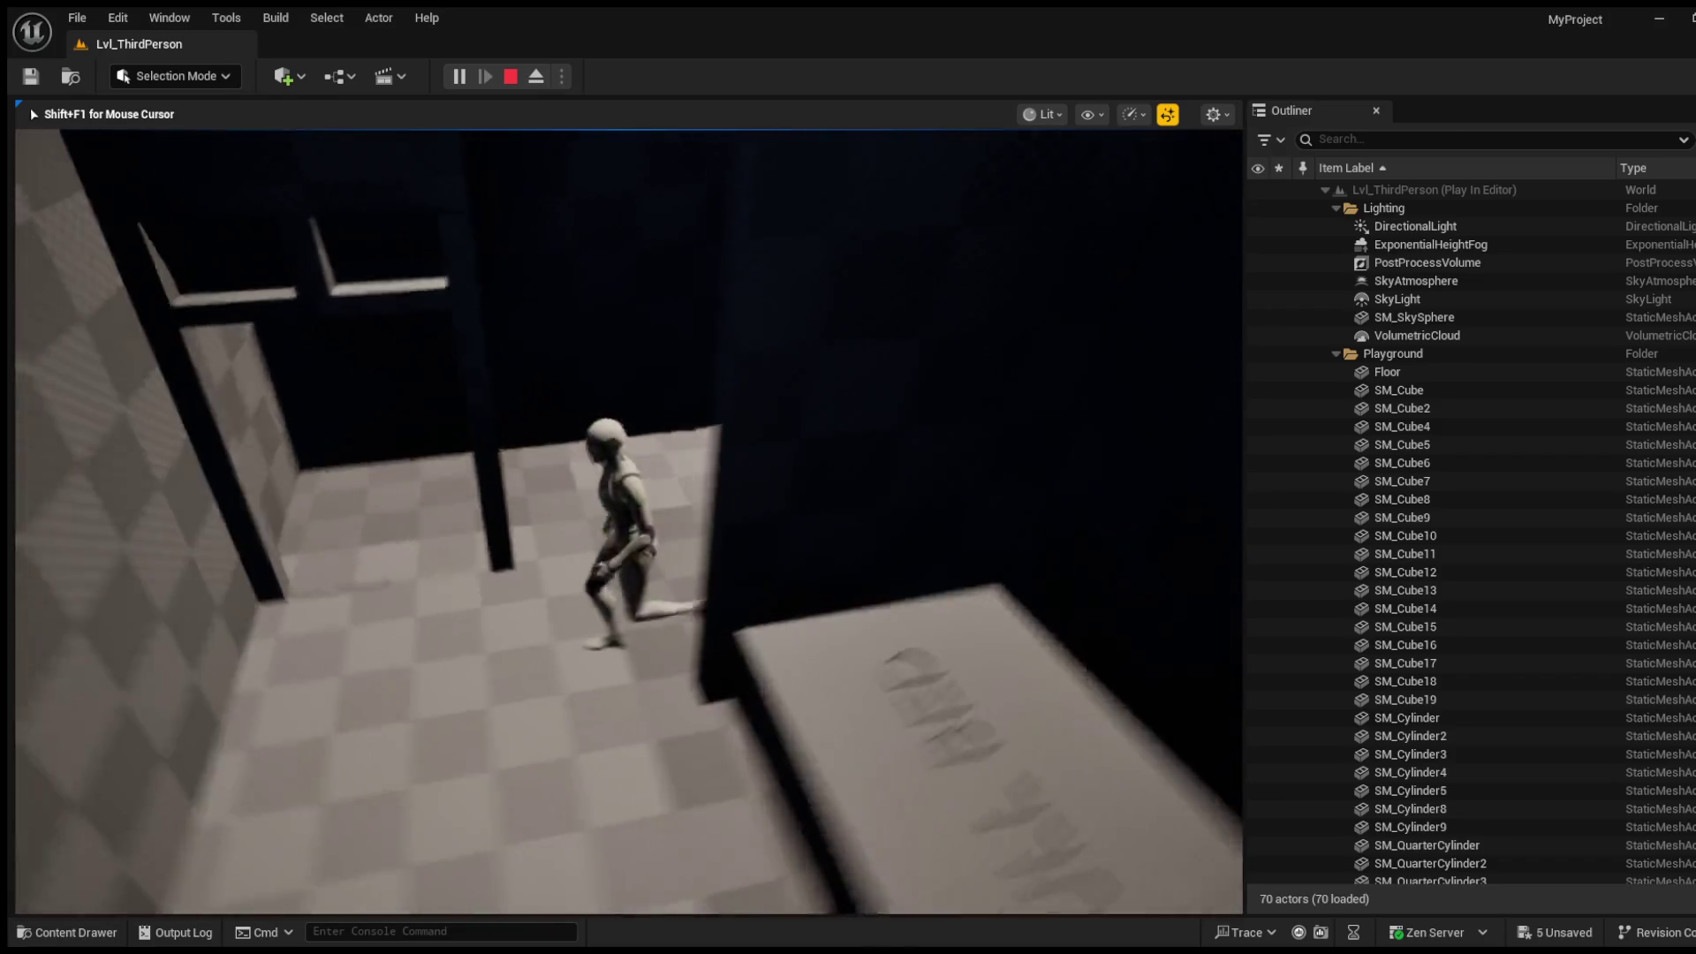
key("w")
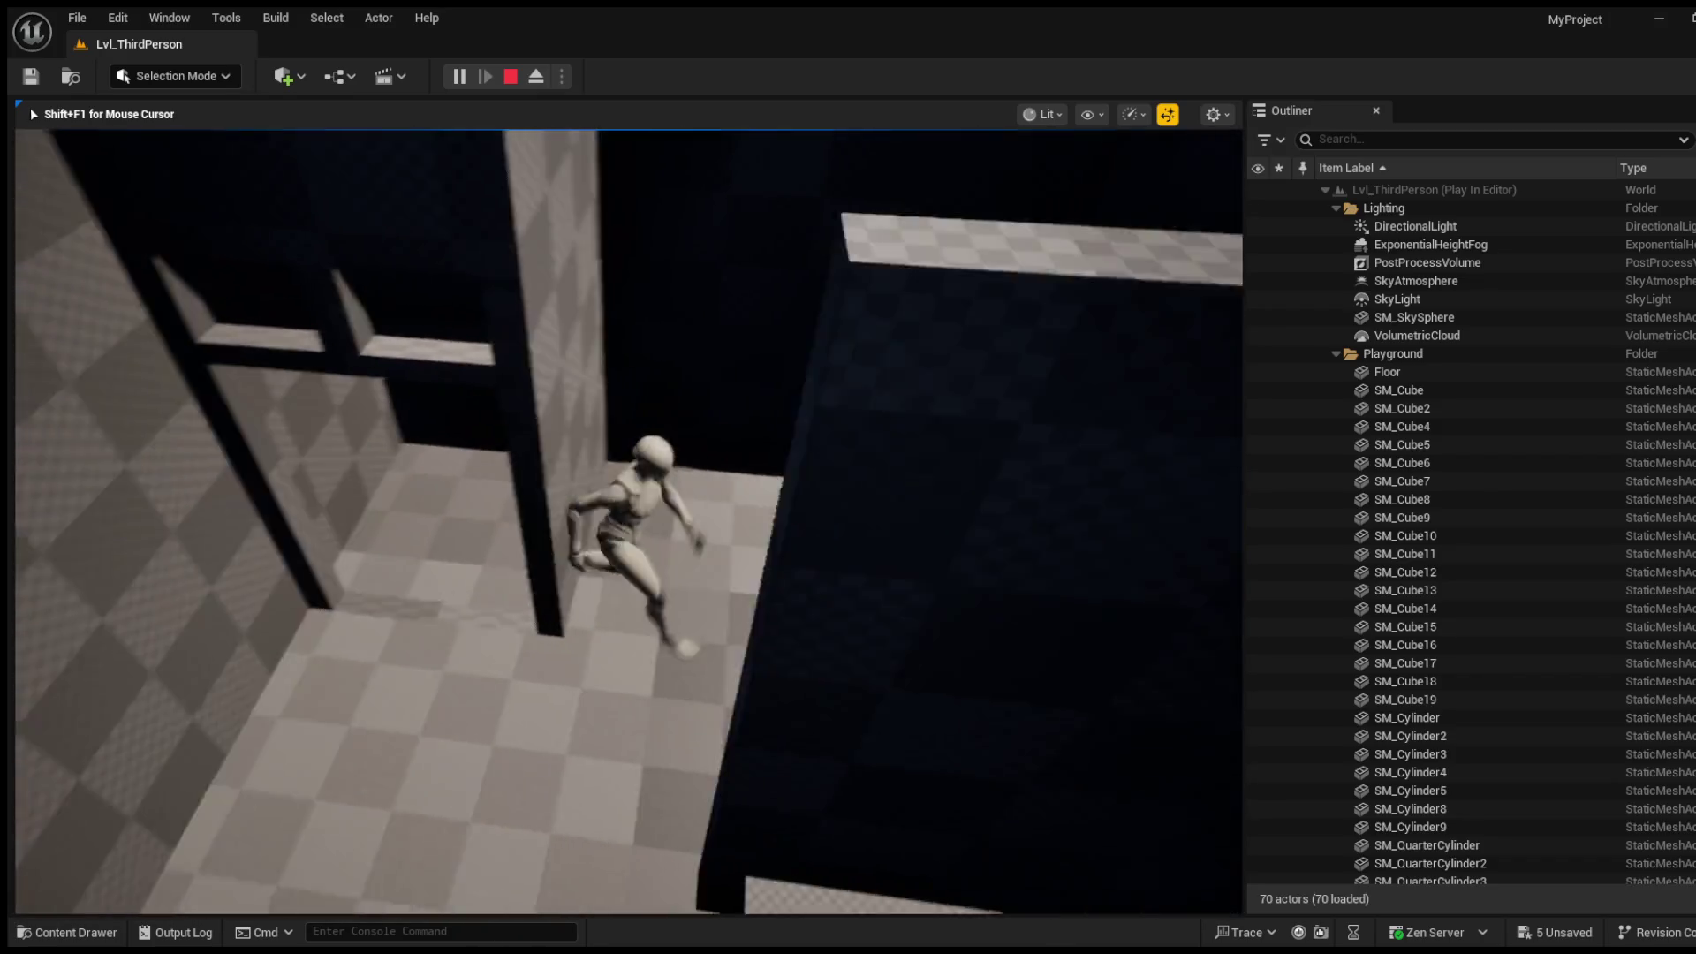
key("w")
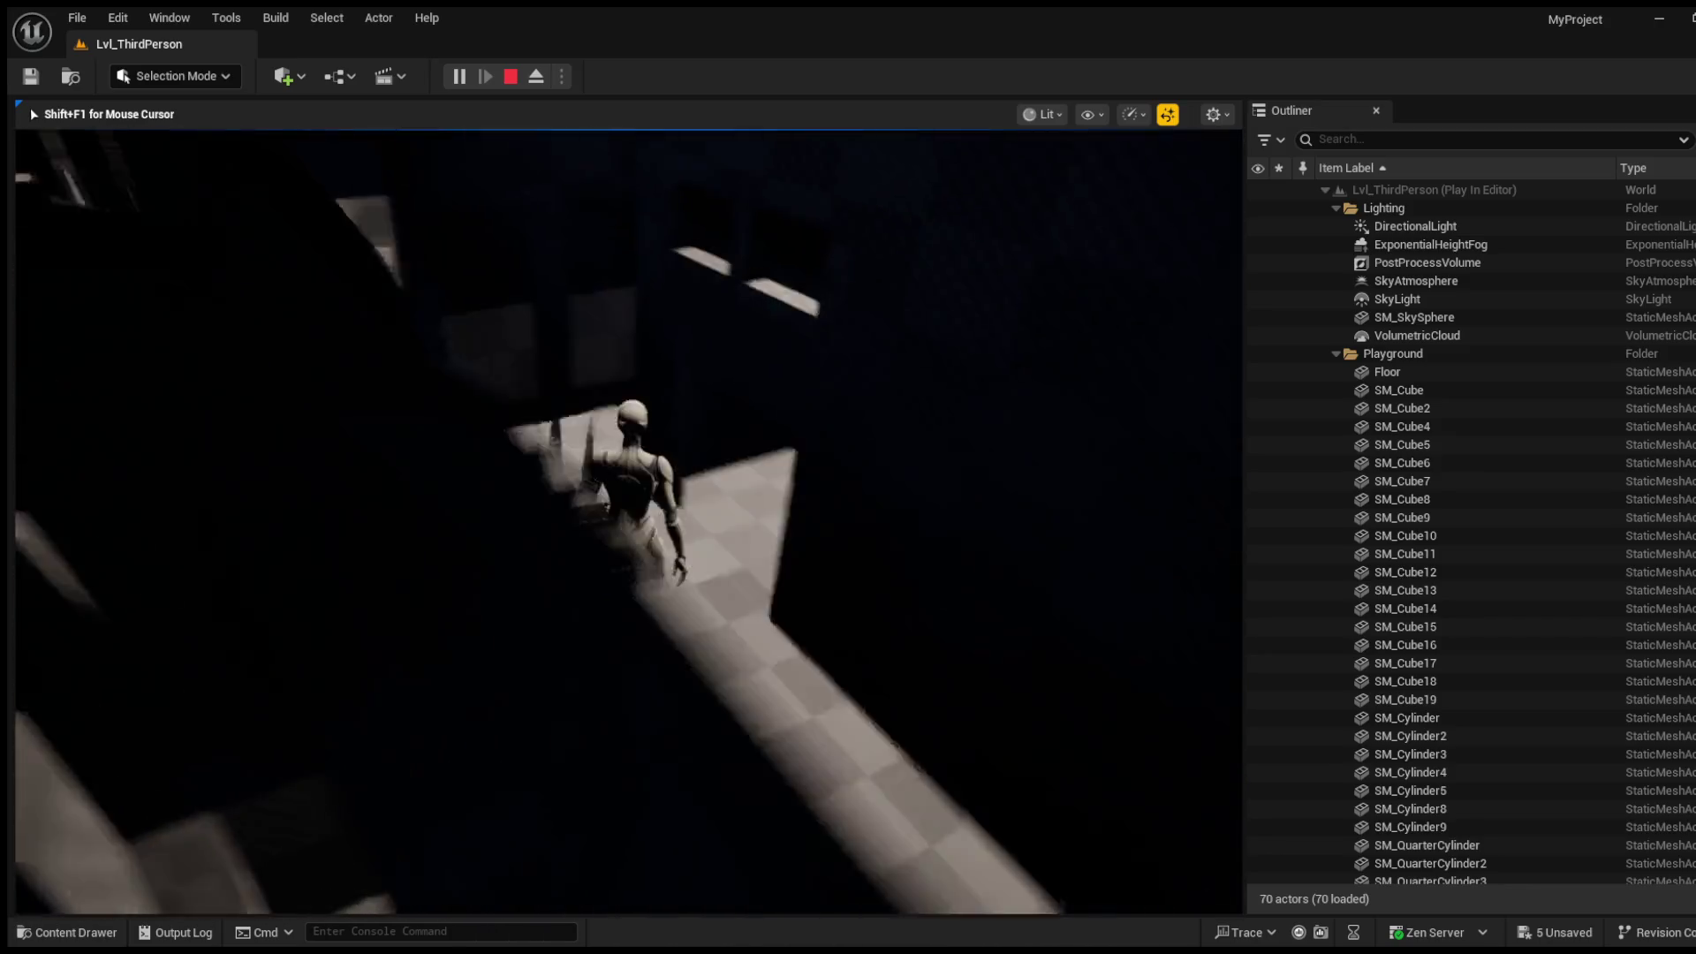
key("w")
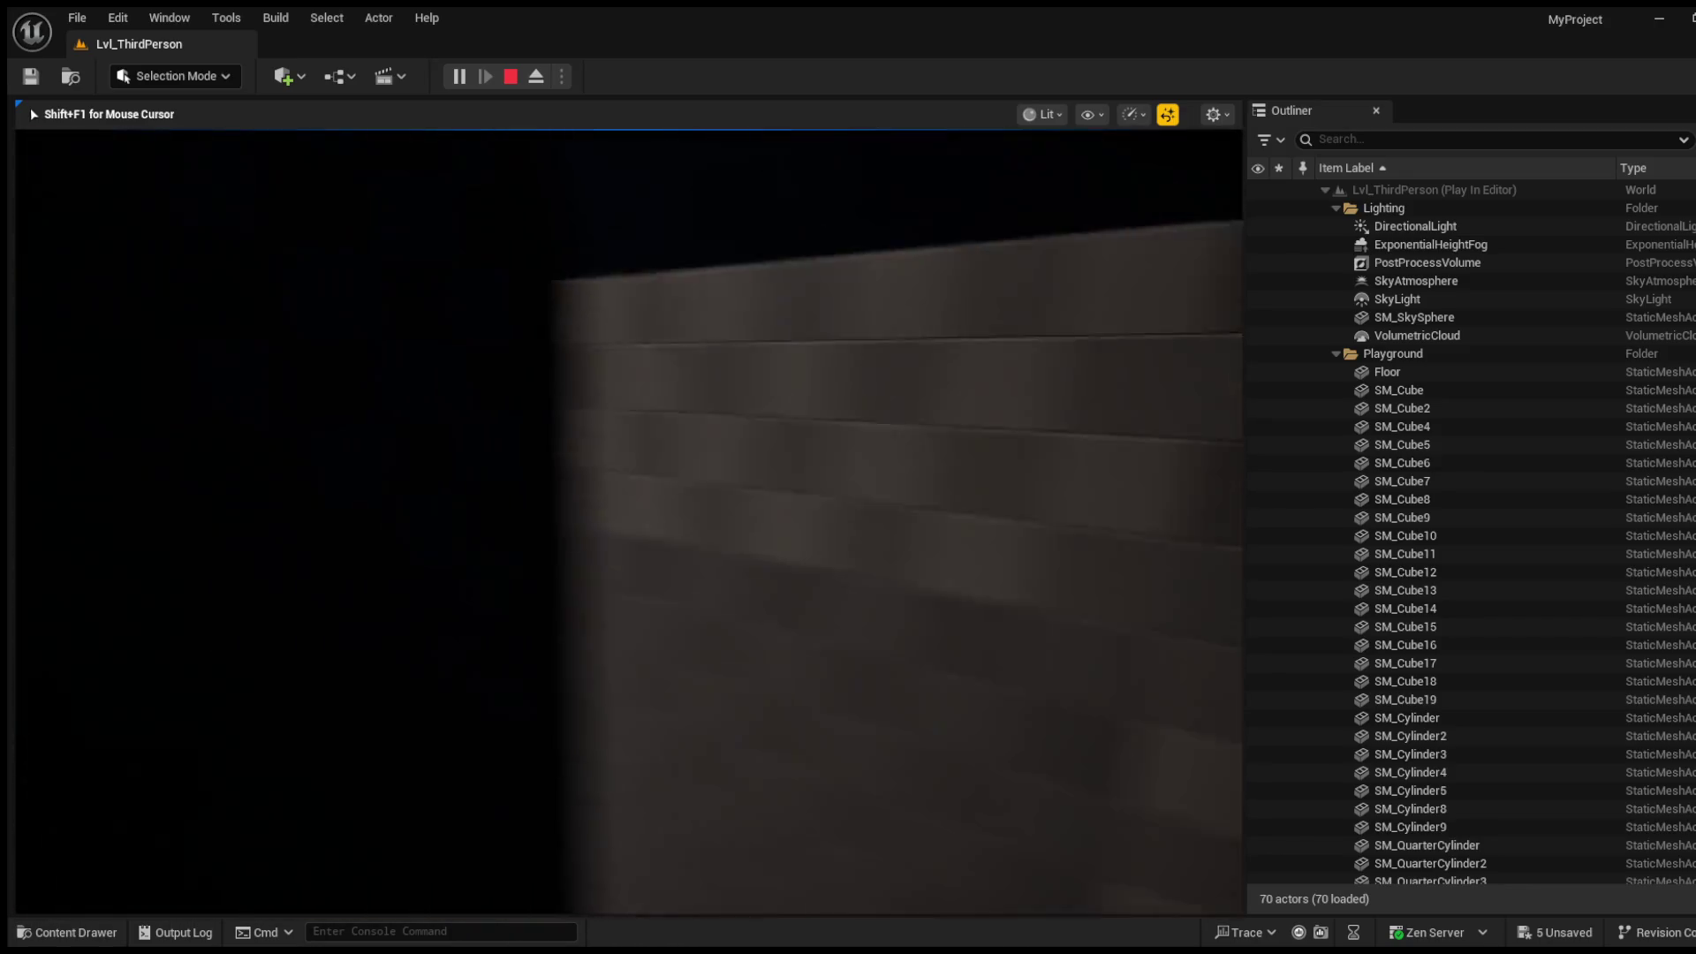